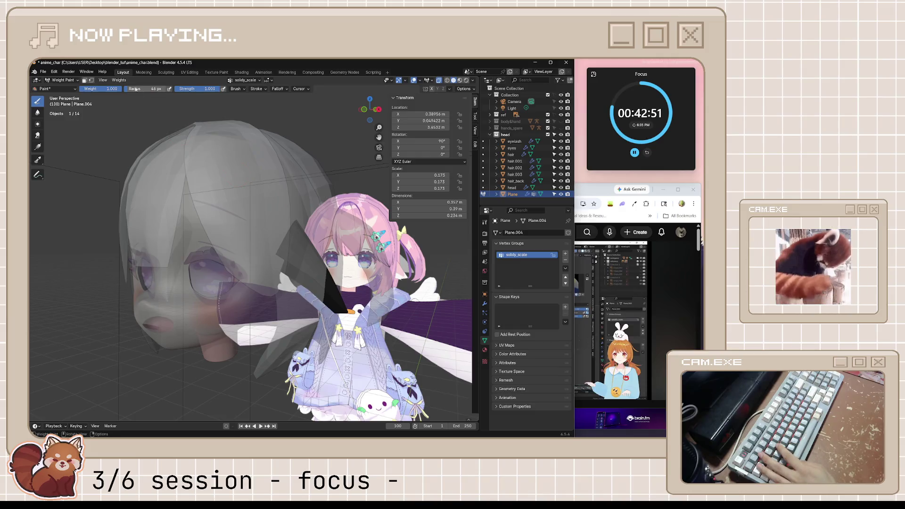
# Step: Enlarge the weight-paint brush radius to 127 px and undo a test stroke on the plane
pyautogui.moveTo(135, 89)
pyautogui.mouseDown()
pyautogui.moveTo(189, 89)
pyautogui.moveTo(181, 89)
pyautogui.mouseUp()
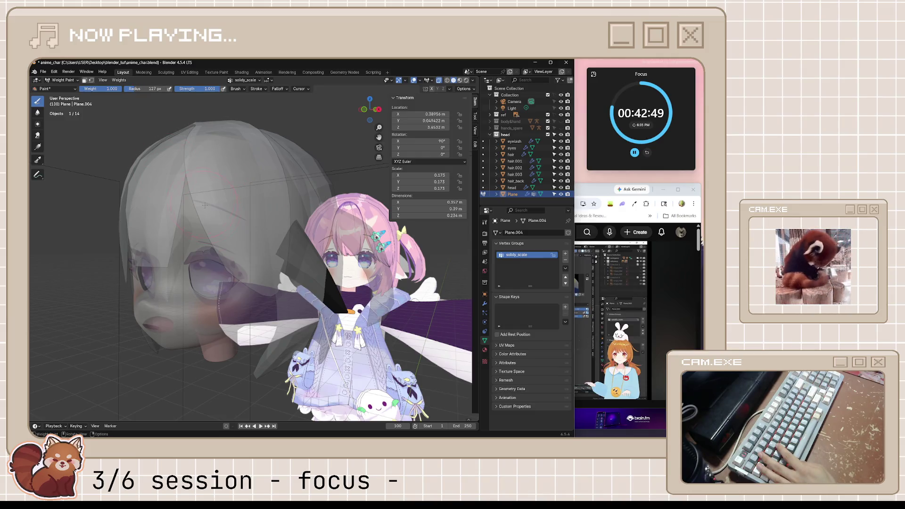
pyautogui.moveTo(286, 247); pyautogui.dragTo(340, 292)
pyautogui.hotkey('ctrl', 'z')
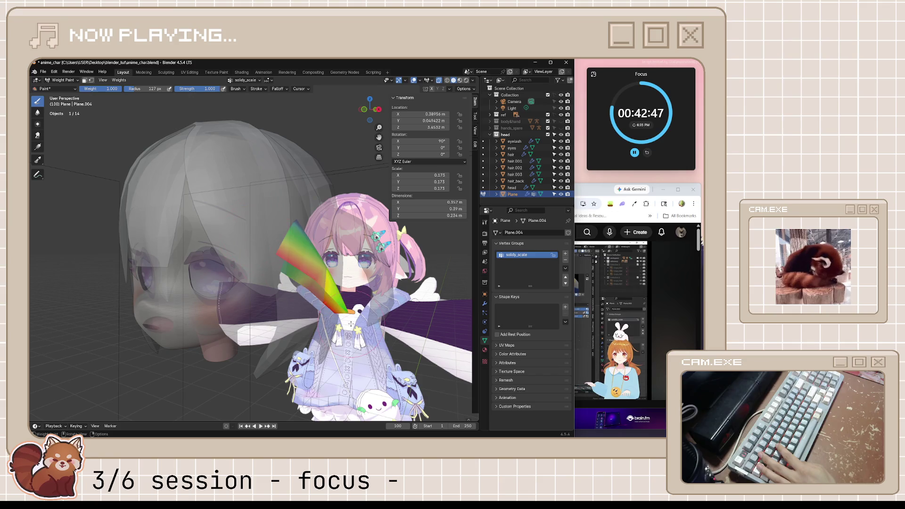
pyautogui.hotkey('ctrl', 'shift', 'z')
pyautogui.hotkey('ctrl', 'z')
pyautogui.hotkey('ctrl', 'shift', 'z')
pyautogui.hotkey('ctrl', 'z')
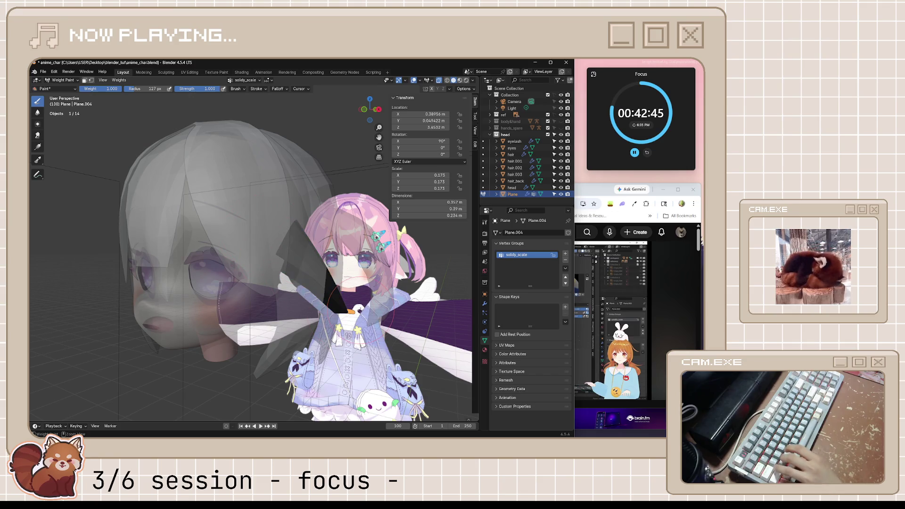
# Step: Rewind and replay the tutorial, then return to Blender and show the active brush's tool settings
pyautogui.hotkey('alt', 'Tab')
pyautogui.press('Left')
pyautogui.press('Left')
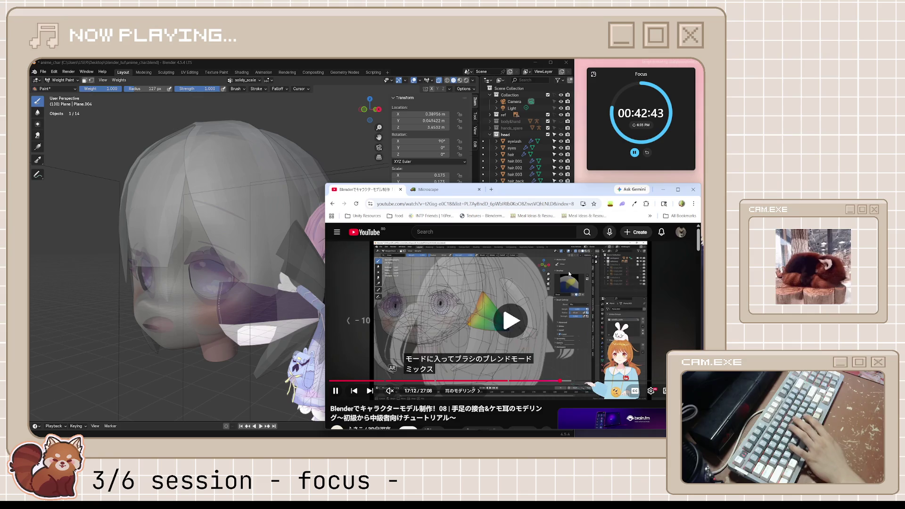
pyautogui.press('space')
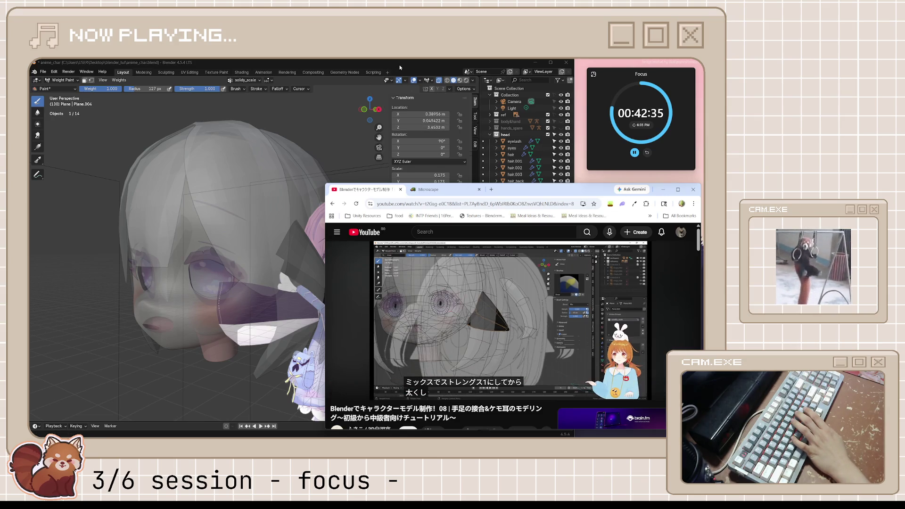
pyautogui.click(399, 67)
pyautogui.click(55, 89)
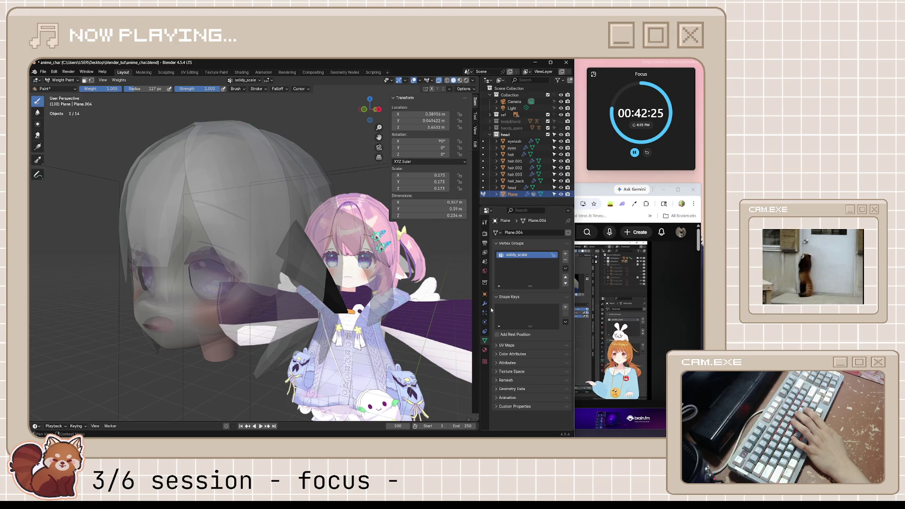
pyautogui.click(475, 116)
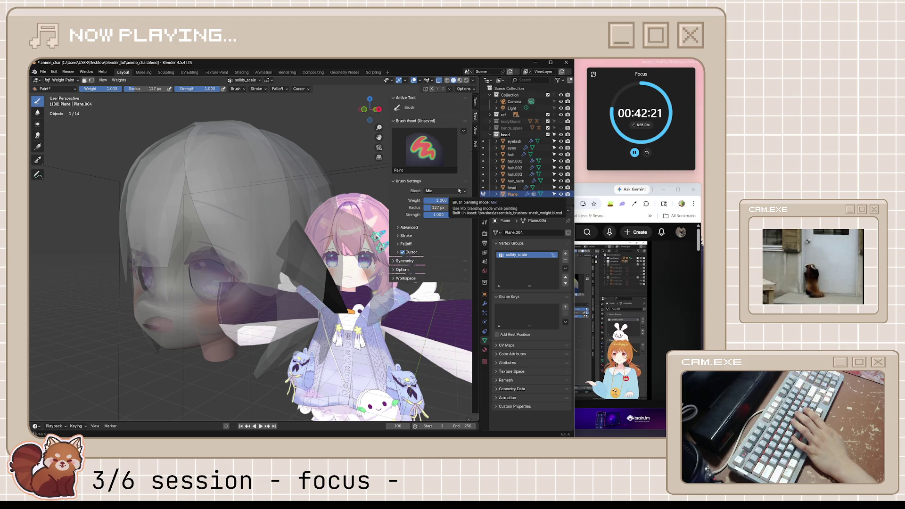
# Step: Switch back and forth between the tutorial video and Blender
pyautogui.click(593, 190)
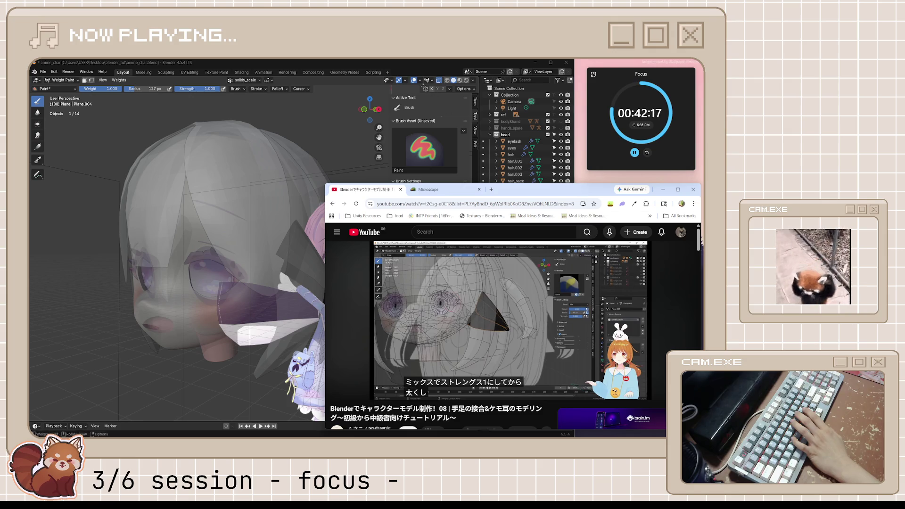
pyautogui.click(398, 68)
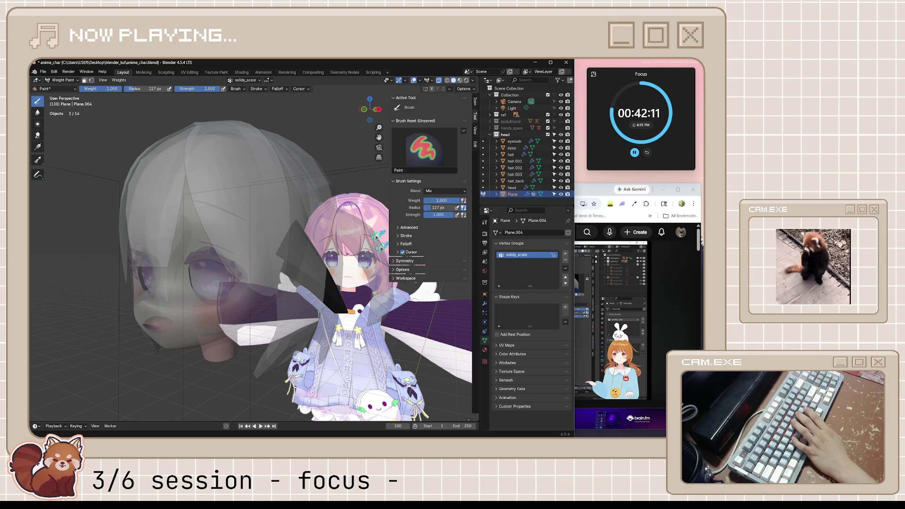
pyautogui.click(595, 194)
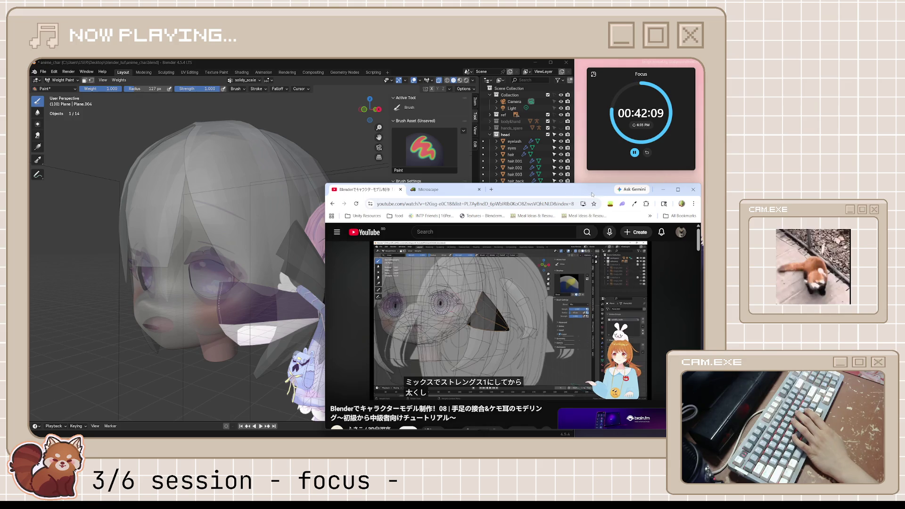
pyautogui.click(425, 62)
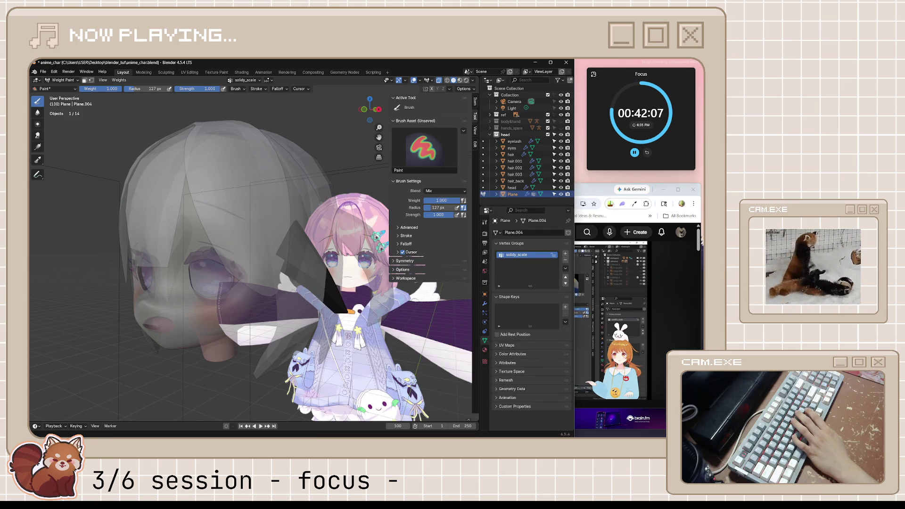
pyautogui.click(627, 203)
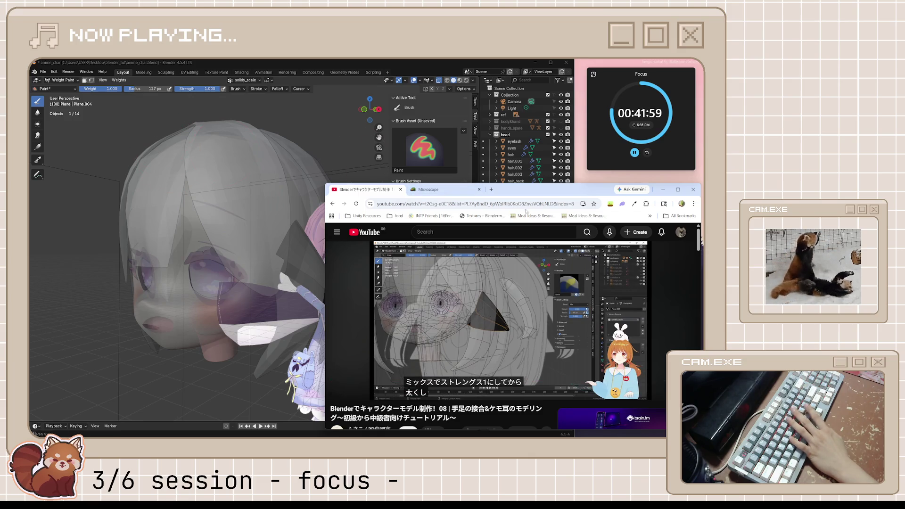
# Step: Play and pause the tutorial, then return to Blender and open the weight-paint brush list
pyautogui.click(556, 321)
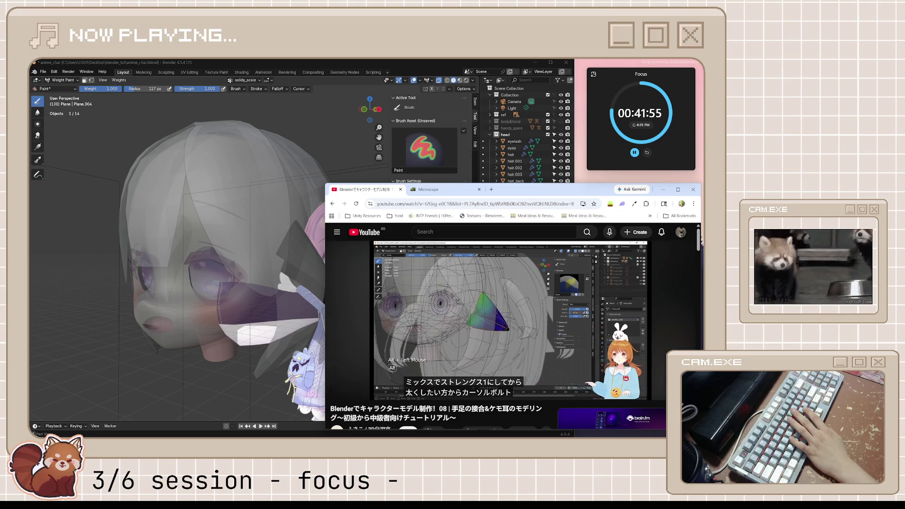
pyautogui.press('space')
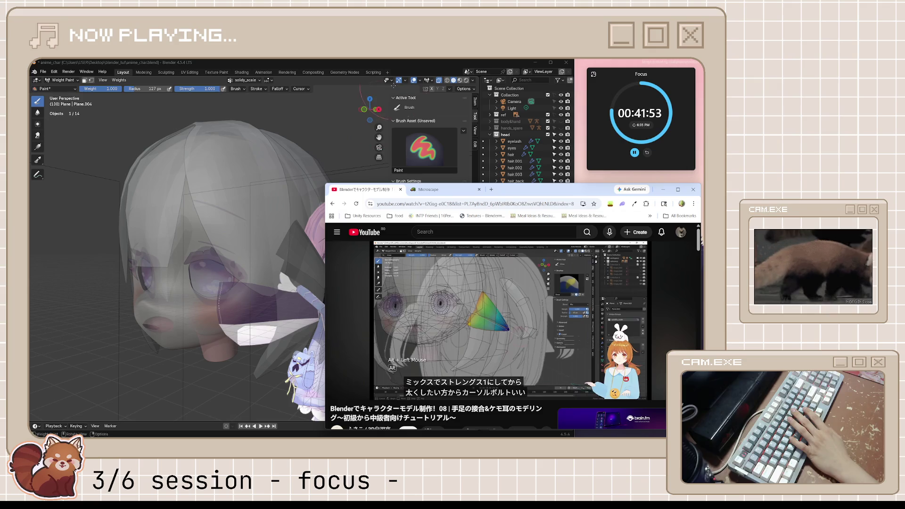
pyautogui.click(405, 71)
pyautogui.click(54, 89)
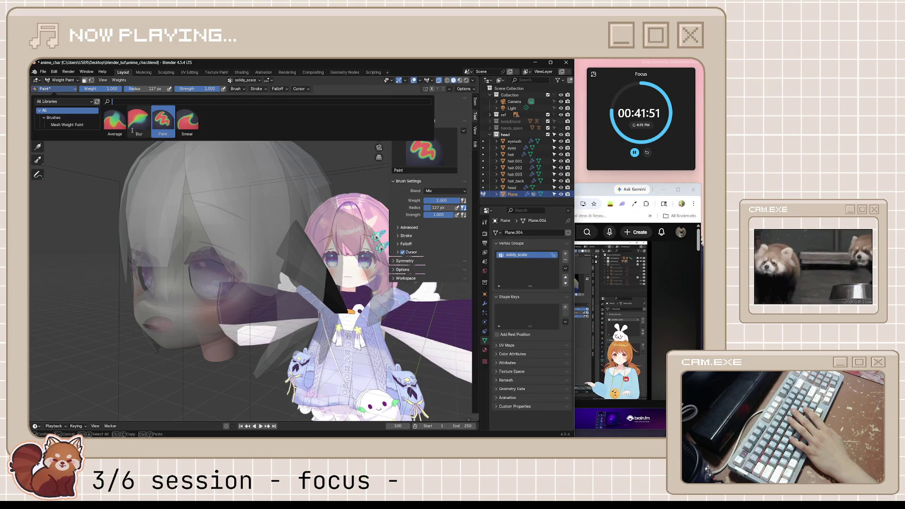
# Step: Try the Average and Blur brushes, then go back to the Paint brush
pyautogui.click(115, 121)
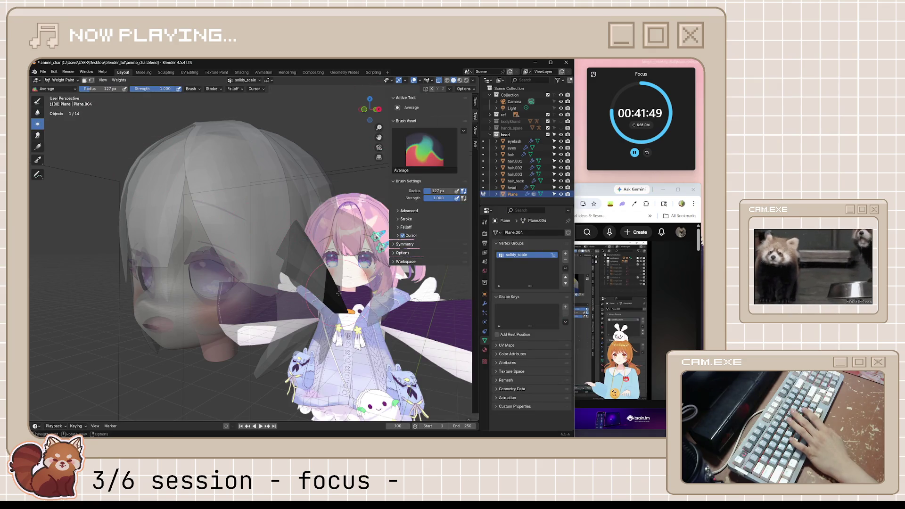
pyautogui.click(55, 89)
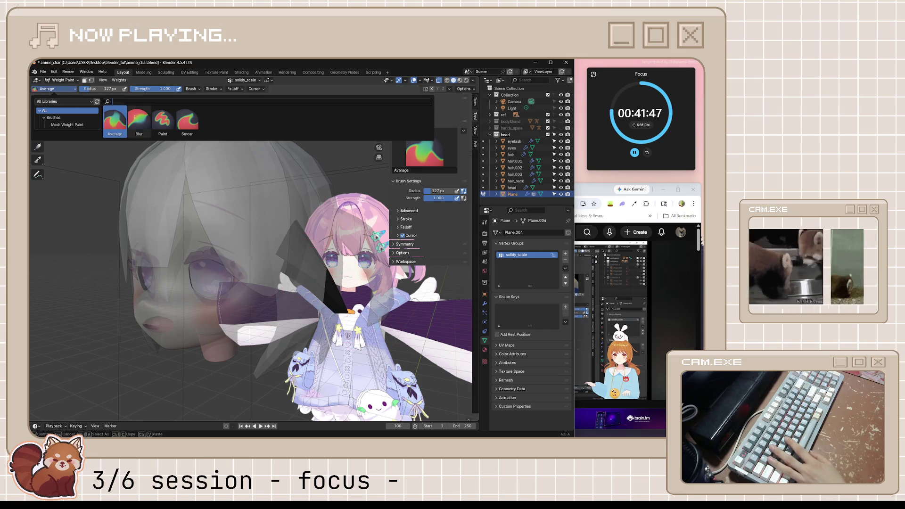
pyautogui.click(139, 121)
pyautogui.click(50, 89)
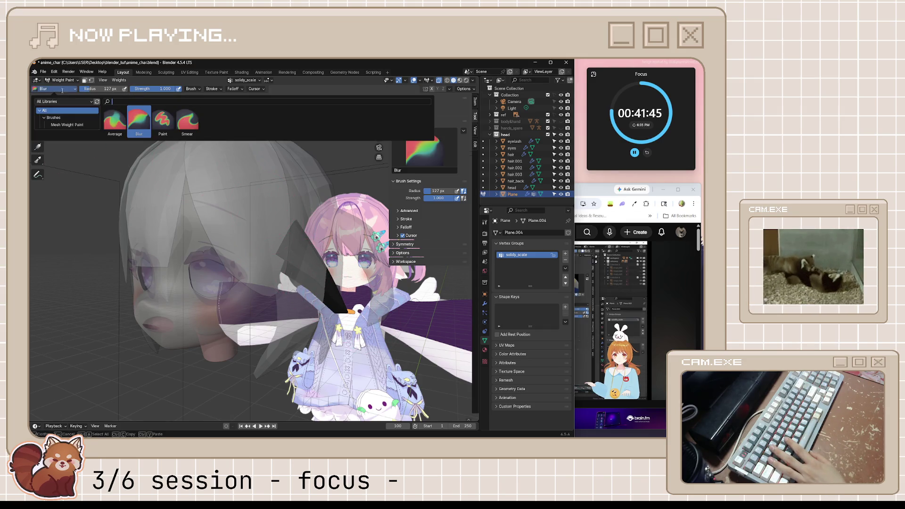
pyautogui.click(168, 124)
# Step: Paint a weight gradient across the triangular plane and orbit around the head
pyautogui.moveTo(289, 243)
pyautogui.mouseDown()
pyautogui.moveTo(306, 272)
pyautogui.moveTo(299, 254)
pyautogui.moveTo(285, 280)
pyautogui.mouseUp()
pyautogui.hotkey('ctrl', 'z')
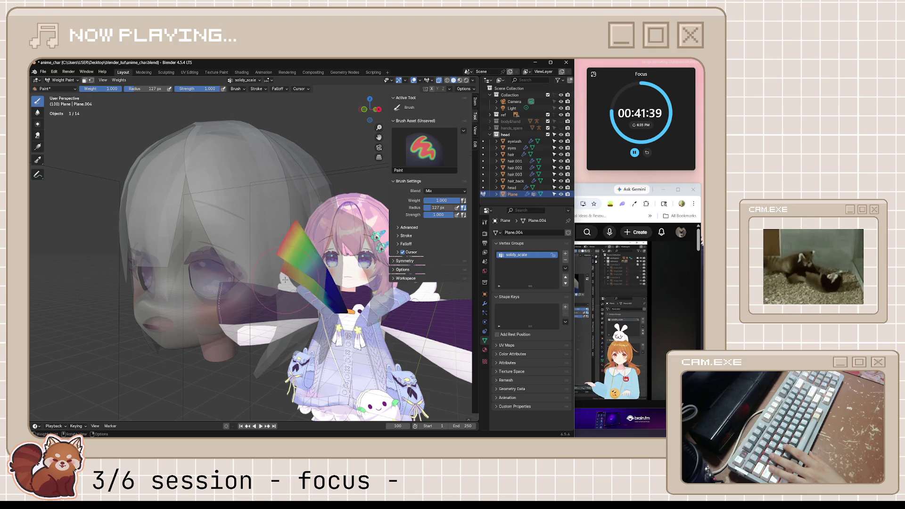
pyautogui.moveTo(342, 242)
pyautogui.mouseDown(button='middle')
pyautogui.moveTo(42, 239)
pyautogui.moveTo(188, 278)
pyautogui.mouseUp(button='middle')
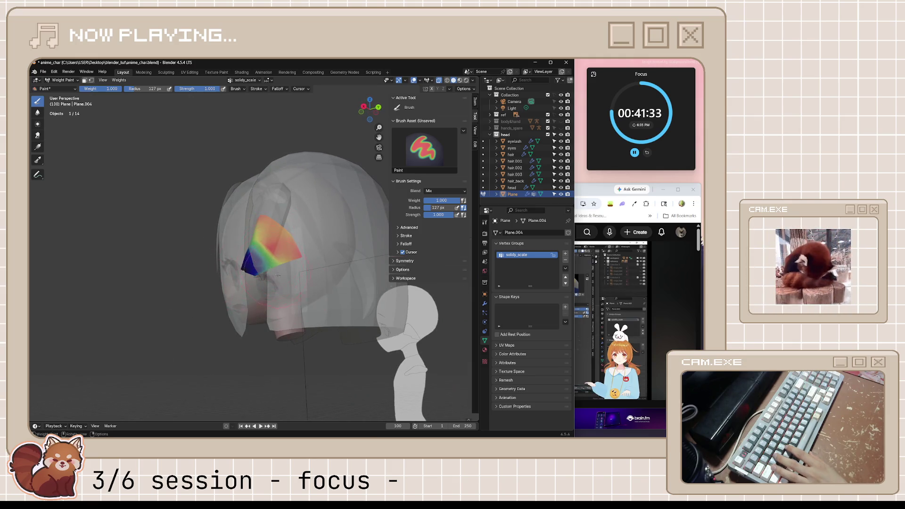
pyautogui.moveTo(266, 246); pyautogui.dragTo(132, 98, button='middle')
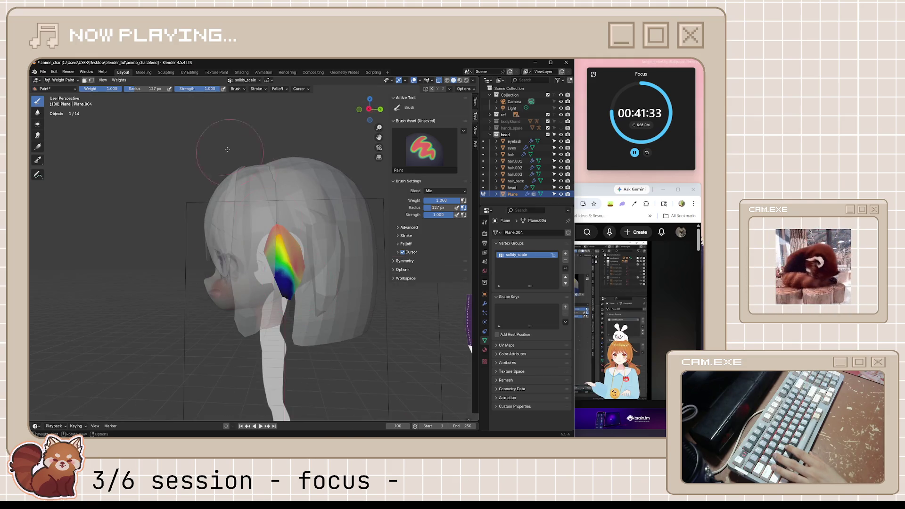
# Step: Shrink the brush radius to 96 px and bring the tutorial video back up
pyautogui.click(132, 89)
pyautogui.press('Escape')
pyautogui.moveTo(135, 89); pyautogui.dragTo(123, 89)
pyautogui.moveTo(264, 189); pyautogui.dragTo(306, 190, button='middle')
pyautogui.click(691, 197)
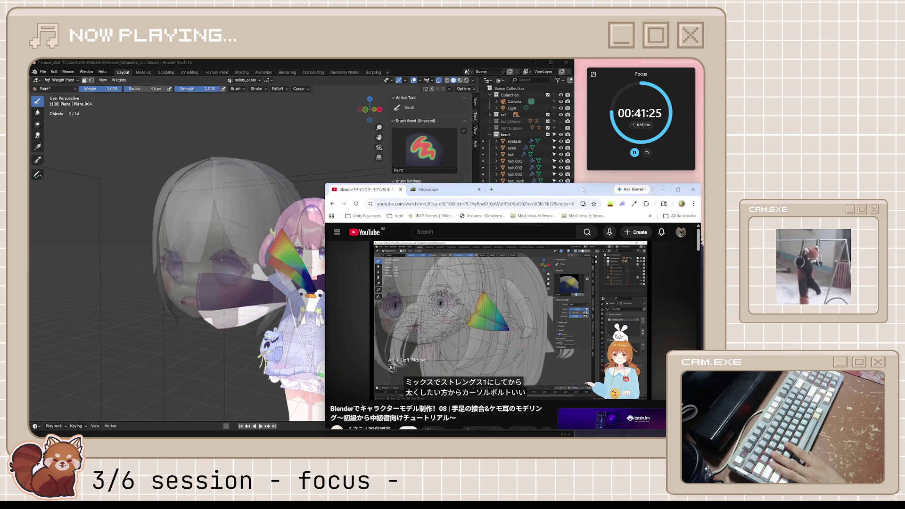
# Step: Rewind the tutorial twenty seconds and replay that part
pyautogui.press('space')
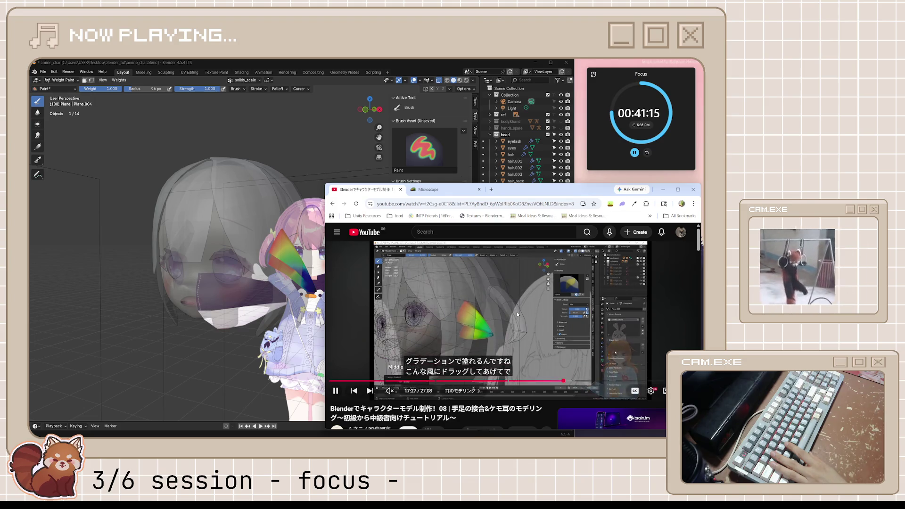
pyautogui.press('Left')
pyautogui.press('Left')
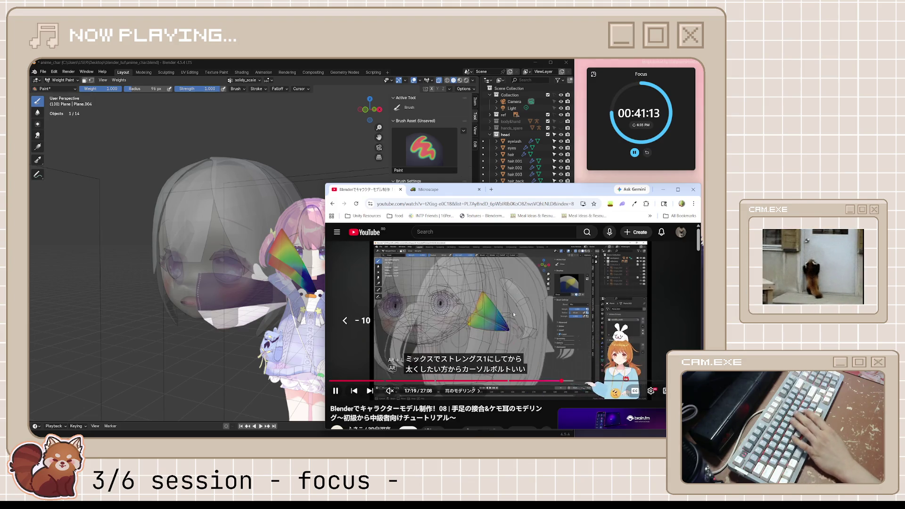
pyautogui.press('Left')
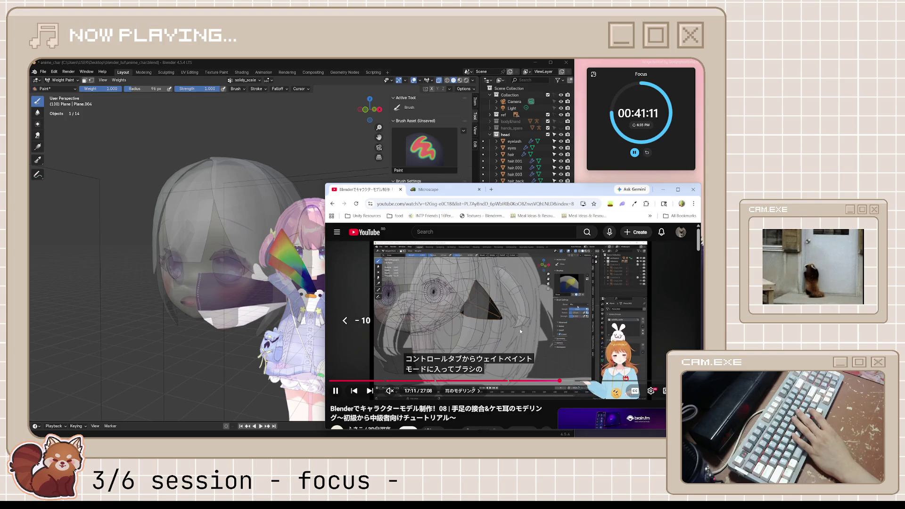
pyautogui.press('space')
pyautogui.press('space')
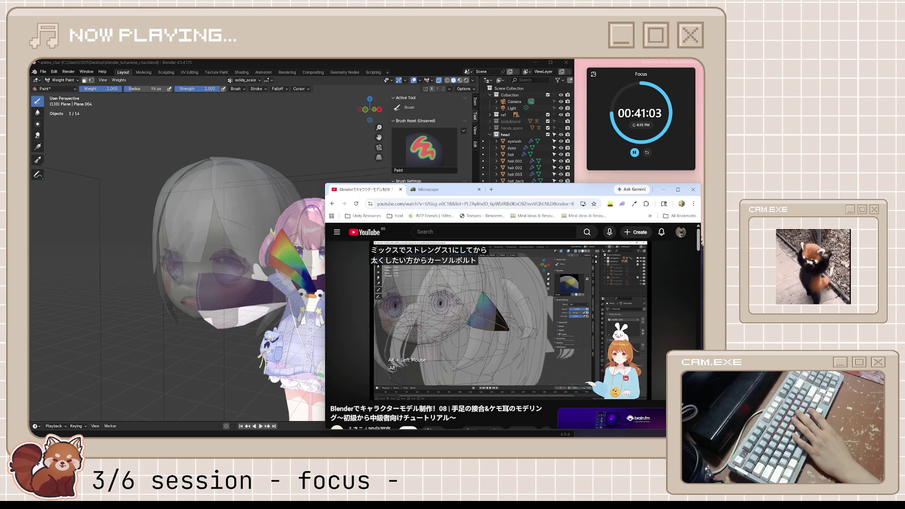
# Step: Pause the video, return to Blender and paint the plane's weights back to zero
pyautogui.click(509, 326)
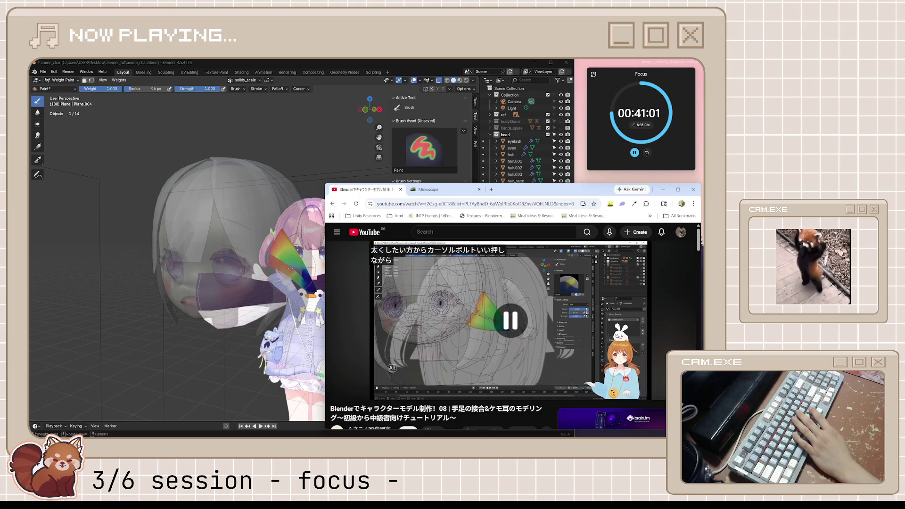
pyautogui.click(426, 274)
pyautogui.moveTo(282, 246)
pyautogui.mouseDown()
pyautogui.moveTo(274, 254)
pyautogui.moveTo(289, 262)
pyautogui.mouseUp()
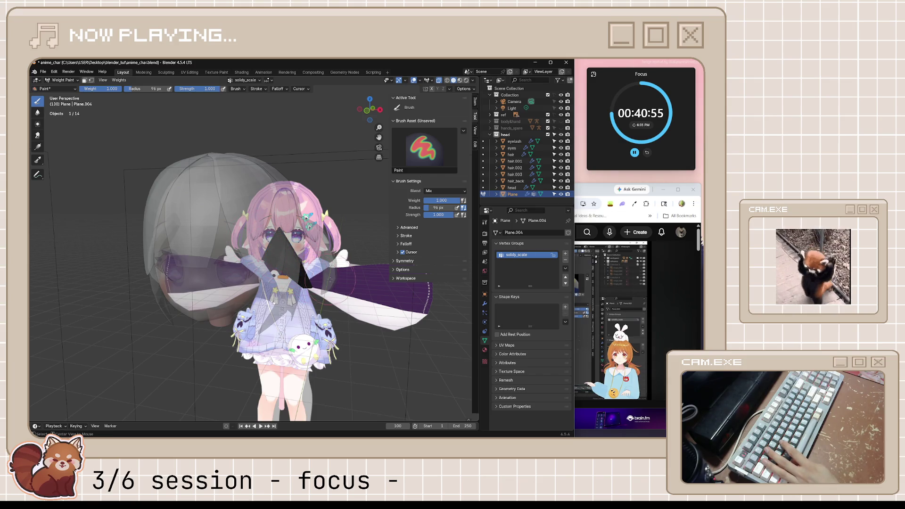
# Step: Enlarge the brush radius to 155 px and undo a test gradient stroke on Plane.004
pyautogui.moveTo(329, 280); pyautogui.dragTo(296, 251, button='middle')
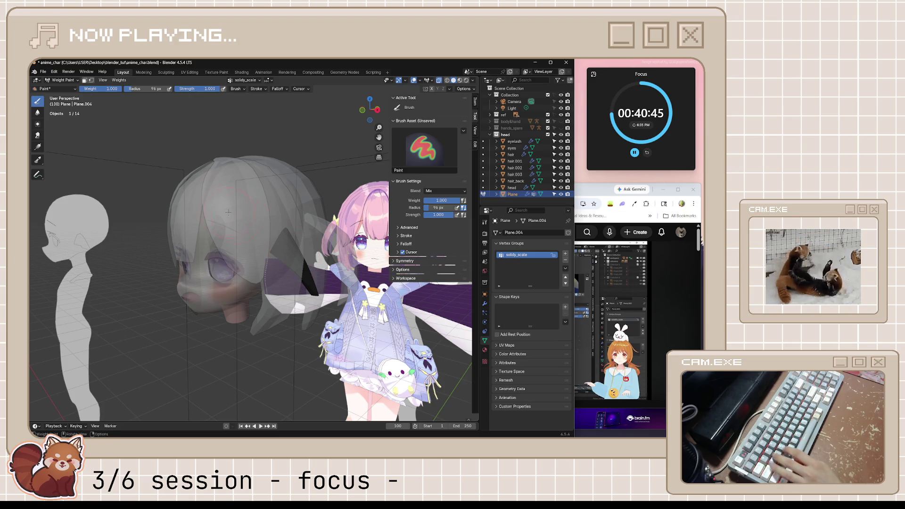
pyautogui.moveTo(136, 90); pyautogui.dragTo(165, 90)
pyautogui.moveTo(272, 255); pyautogui.dragTo(278, 240)
pyautogui.hotkey('ctrl', 'z')
# Step: Paint higher weights onto the ear plane's solidify_scale group, checking from several angles
pyautogui.moveTo(276, 237); pyautogui.dragTo(286, 240, button='middle')
pyautogui.moveTo(281, 245); pyautogui.dragTo(280, 244)
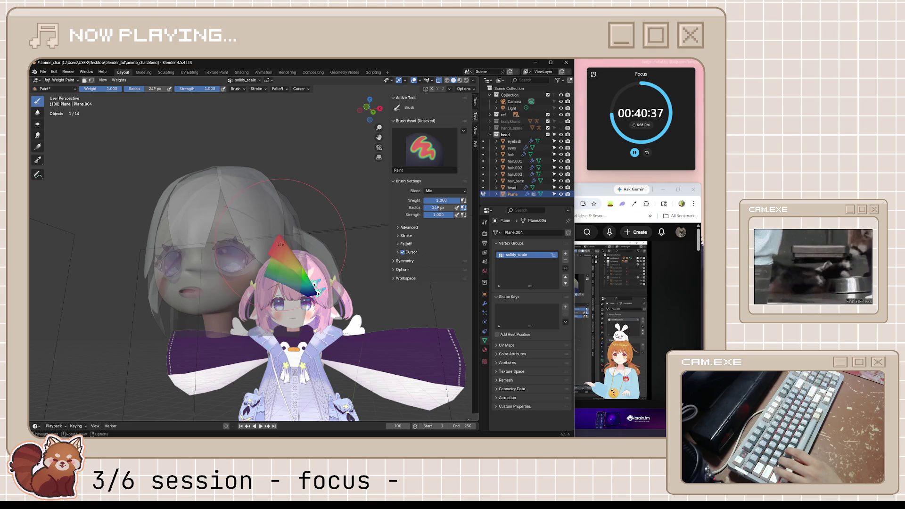
pyautogui.hotkey('ctrl', 'z')
pyautogui.click(277, 241)
pyautogui.hotkey('ctrl', 'z')
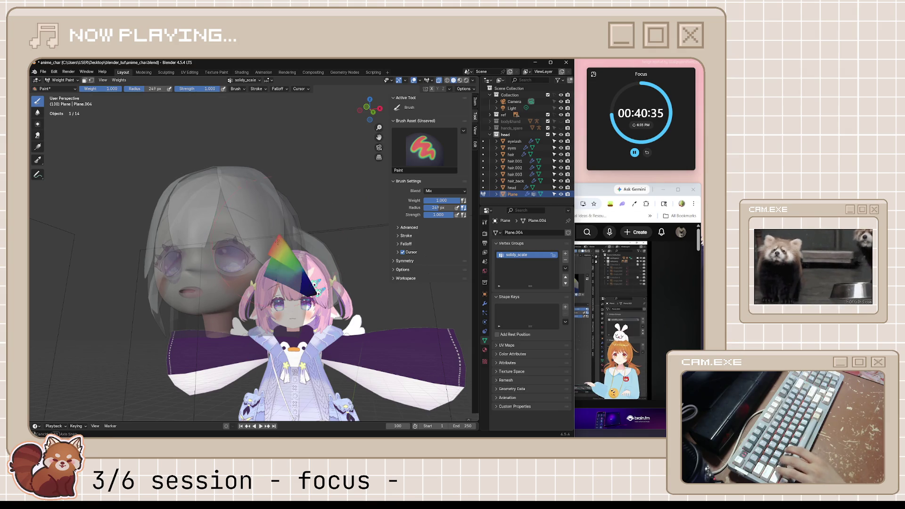
pyautogui.moveTo(276, 242)
pyautogui.mouseDown(button='middle')
pyautogui.moveTo(191, 231)
pyautogui.moveTo(222, 221)
pyautogui.moveTo(186, 206)
pyautogui.mouseUp(button='middle')
pyautogui.click(267, 227)
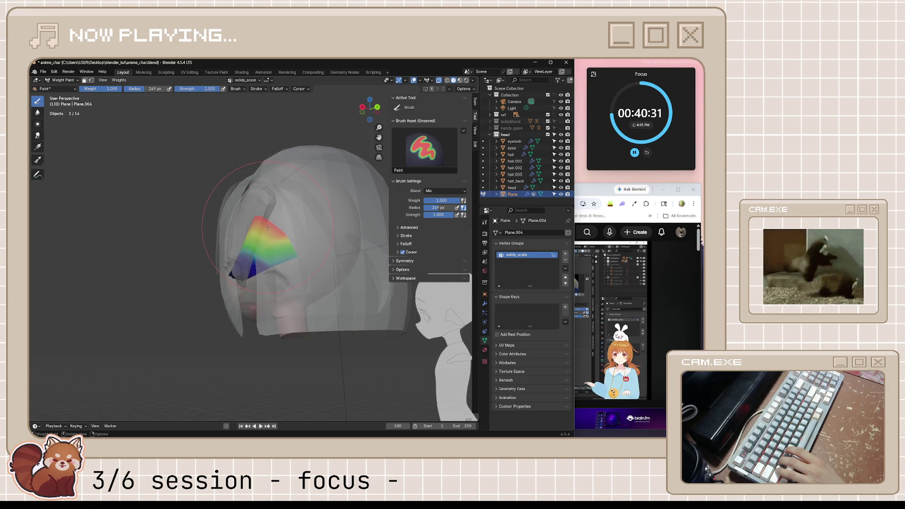
pyautogui.moveTo(265, 233); pyautogui.dragTo(367, 252, button='middle')
# Step: Watch the tutorial, then show the ear plane's Solidify and Subdivision modifiers
pyautogui.click(608, 306)
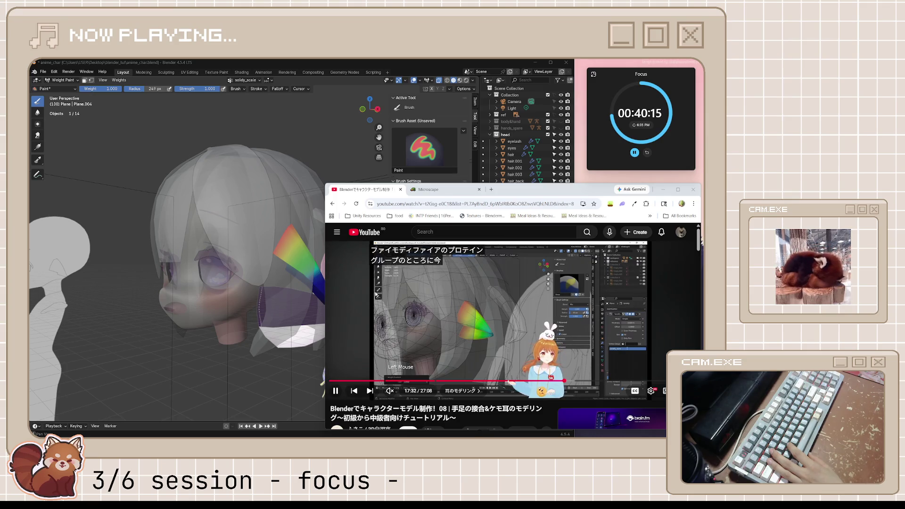
pyautogui.click(424, 309)
pyautogui.click(443, 64)
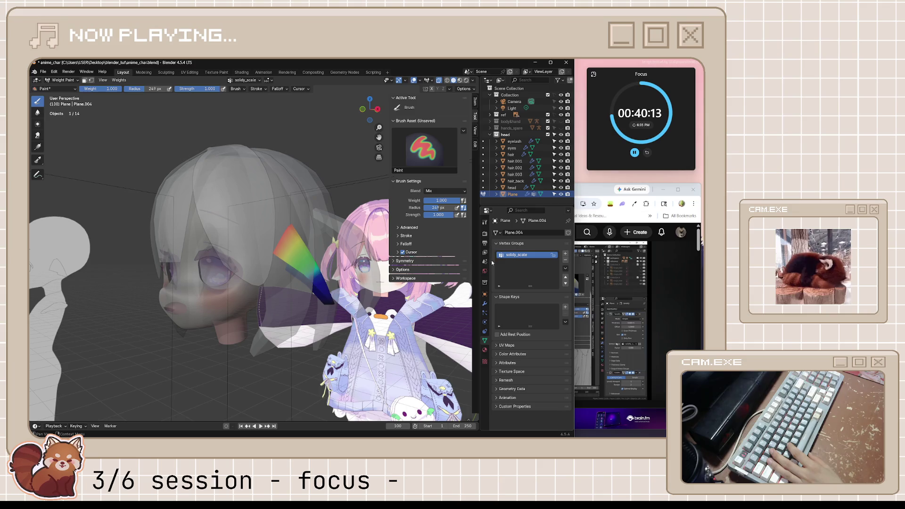
pyautogui.hotkey('alt', 'Tab')
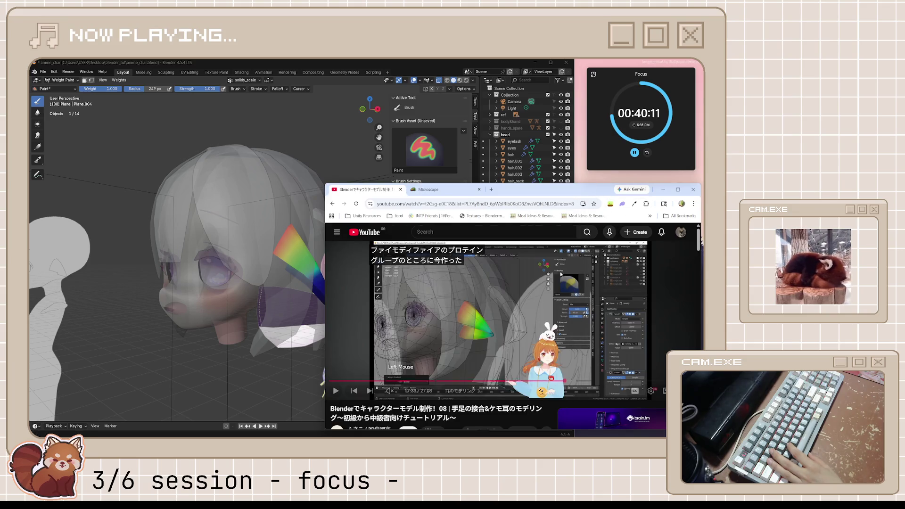
pyautogui.hotkey('alt', 'Tab')
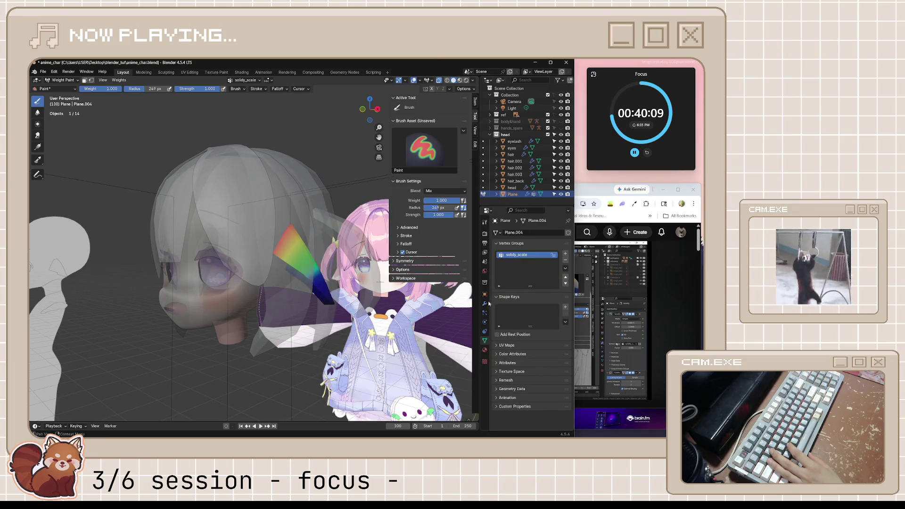
pyautogui.click(485, 302)
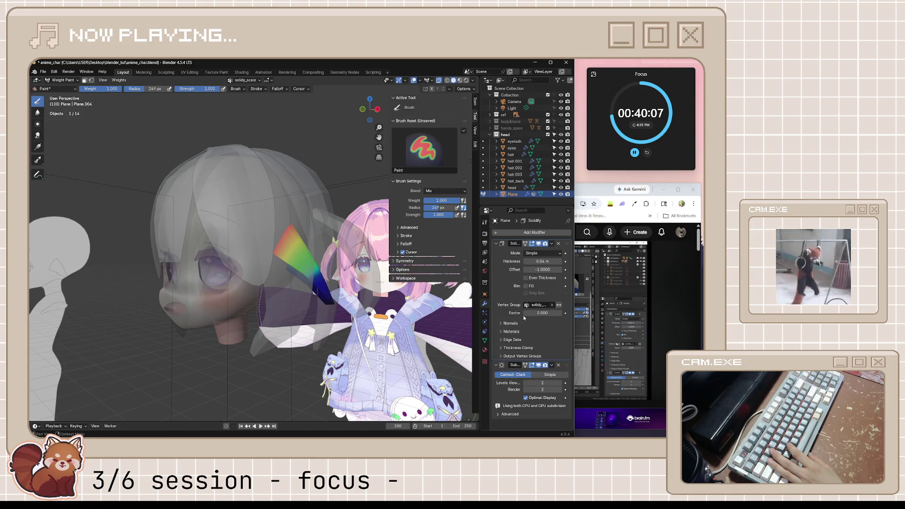
# Step: Watch the tutorial, pause it and return to Blender
pyautogui.hotkey('alt', 'Tab')
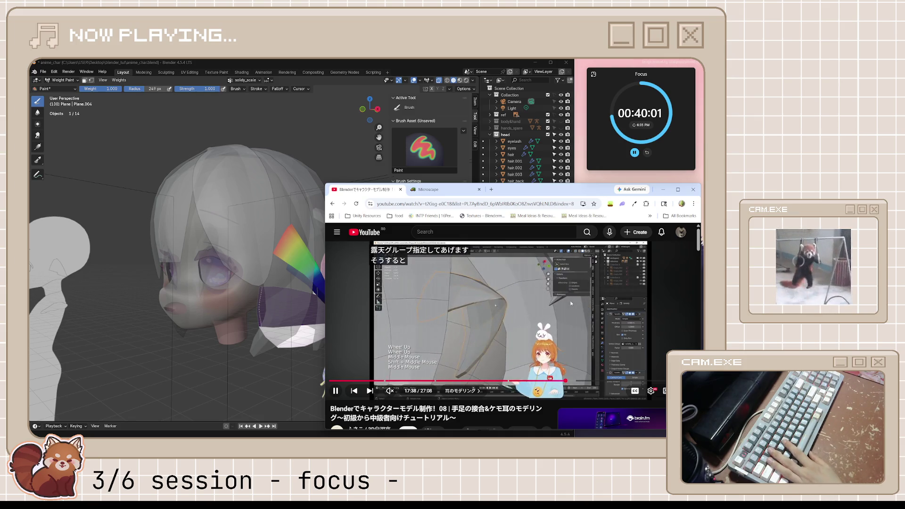
pyautogui.click(523, 295)
pyautogui.click(414, 63)
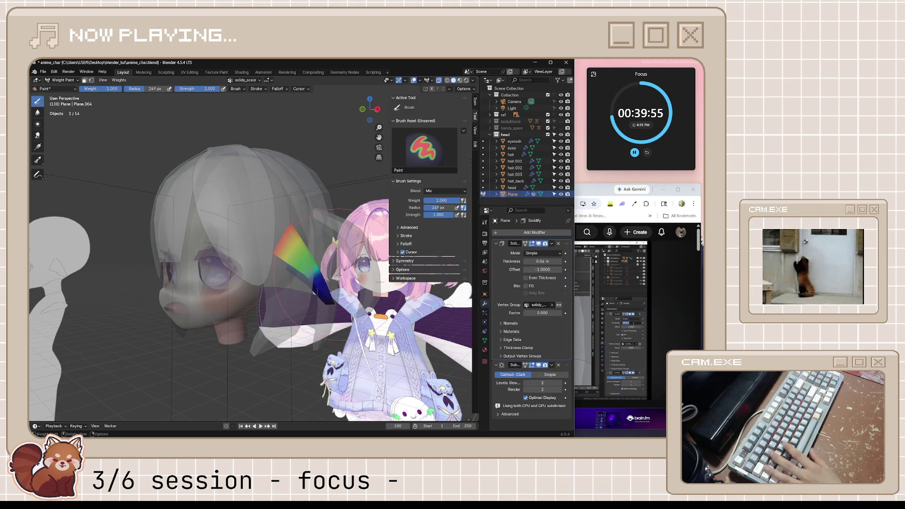
# Step: Switch the ear plane back to Object Mode and save the file
pyautogui.moveTo(338, 276); pyautogui.dragTo(307, 264, button='middle')
pyautogui.click(57, 88)
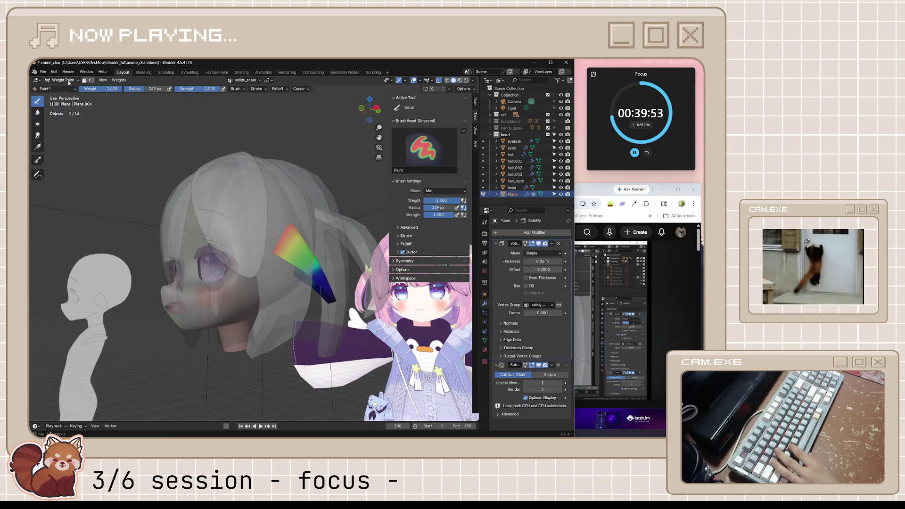
pyautogui.click(69, 81)
pyautogui.click(61, 86)
pyautogui.hotkey('ctrl', 's')
pyautogui.scroll(5, 308, 288)
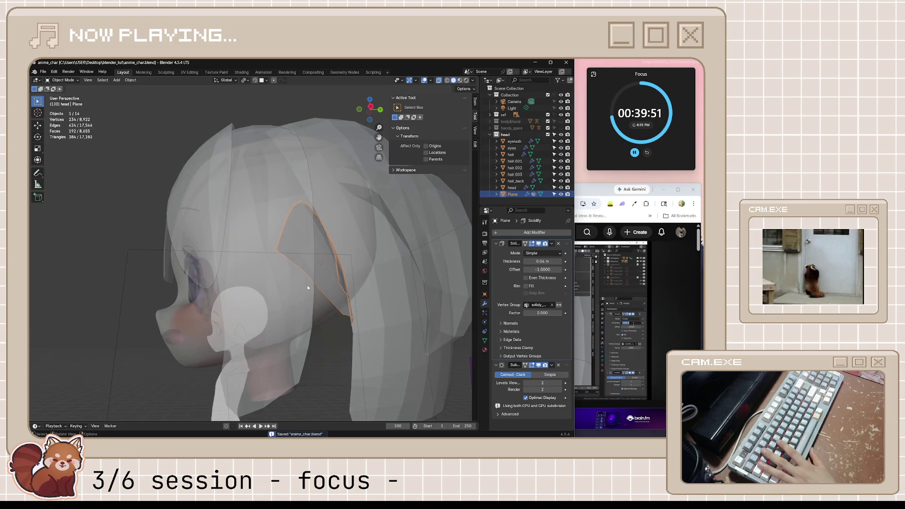
# Step: Set the ear plane's Solidify thickness to 0.4 m with Rim Fill, turning off see-through display
pyautogui.moveTo(308, 288); pyautogui.dragTo(307, 319, button='middle')
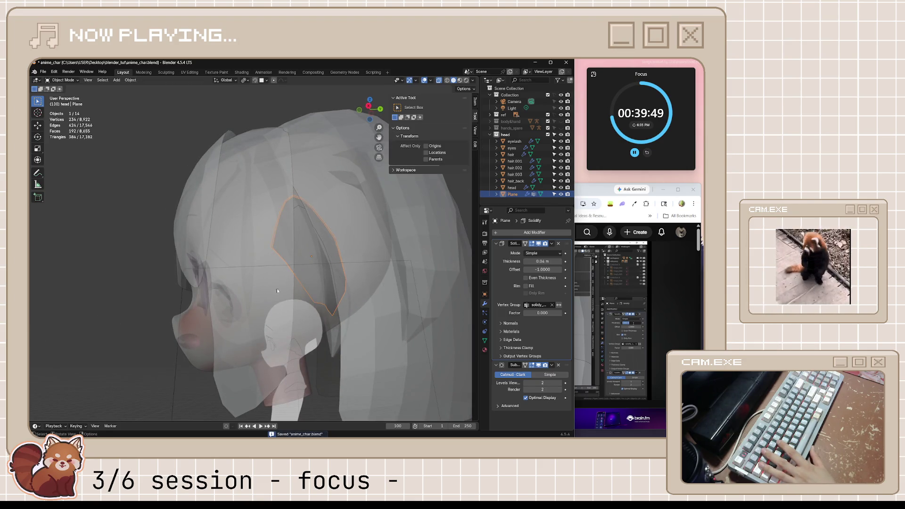
pyautogui.click(527, 286)
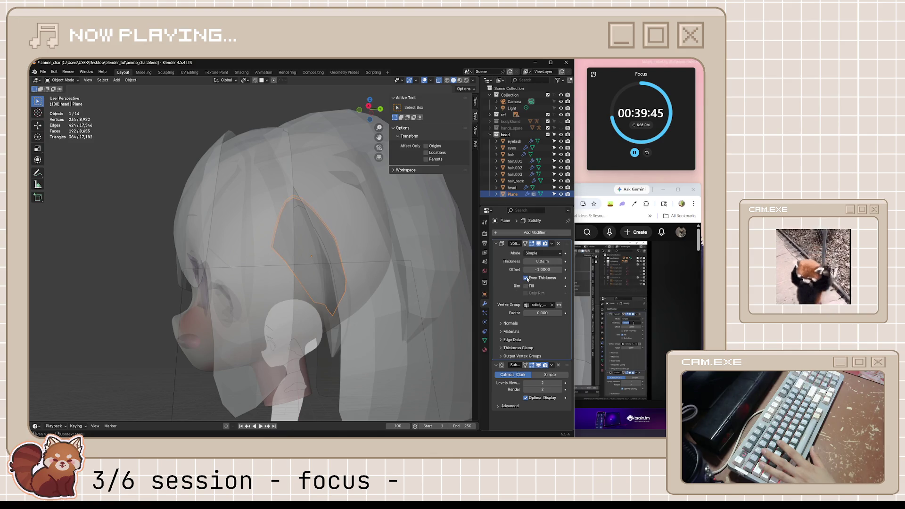
pyautogui.moveTo(384, 273); pyautogui.dragTo(349, 277, button='middle')
pyautogui.moveTo(542, 261)
pyautogui.mouseDown()
pyautogui.moveTo(558, 261)
pyautogui.moveTo(532, 261)
pyautogui.mouseUp()
pyautogui.hotkey('alt', 'z')
pyautogui.moveTo(426, 279)
pyautogui.mouseDown(button='middle')
pyautogui.moveTo(430, 231)
pyautogui.moveTo(451, 233)
pyautogui.moveTo(411, 240)
pyautogui.moveTo(402, 224)
pyautogui.moveTo(413, 242)
pyautogui.mouseUp(button='middle')
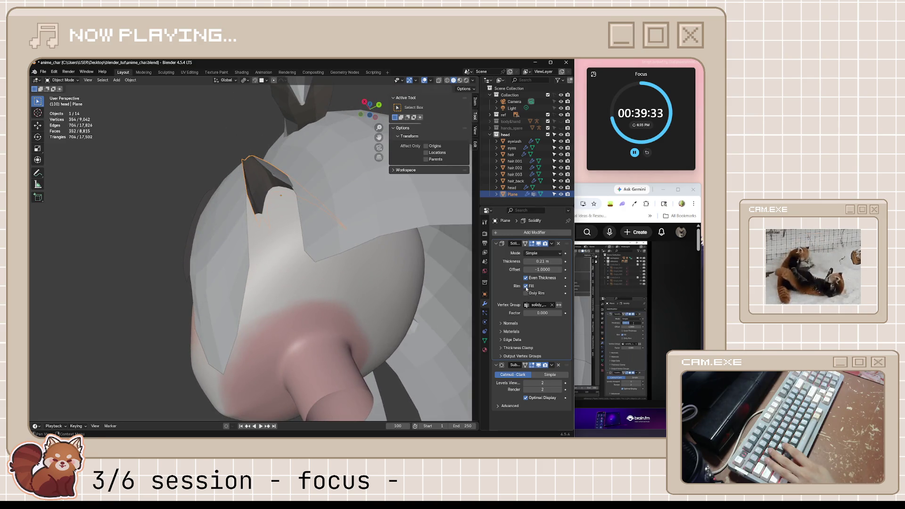
pyautogui.moveTo(336, 236); pyautogui.dragTo(326, 242, button='middle')
pyautogui.moveTo(332, 246); pyautogui.dragTo(337, 246, button='middle')
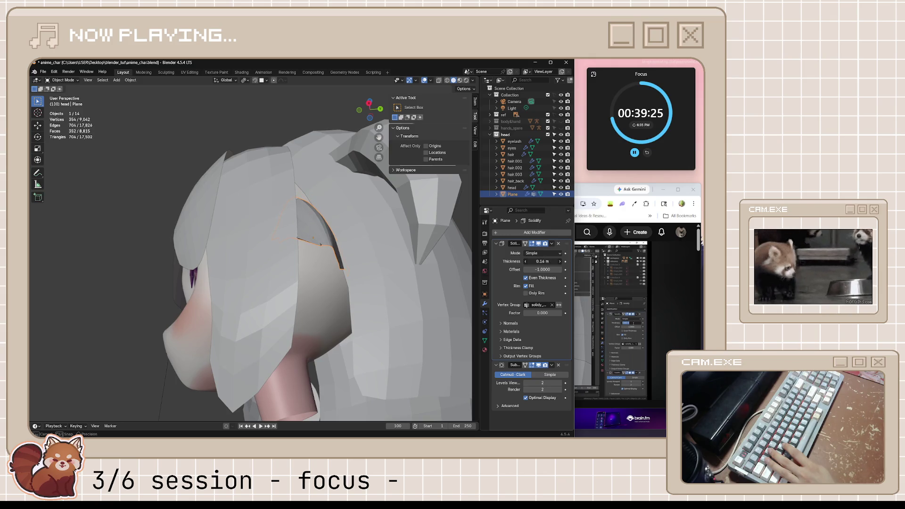
# Step: Enter Edit Mode on the ear plane, save, and bring the tutorial back up
pyautogui.scroll(-6, 342, 281)
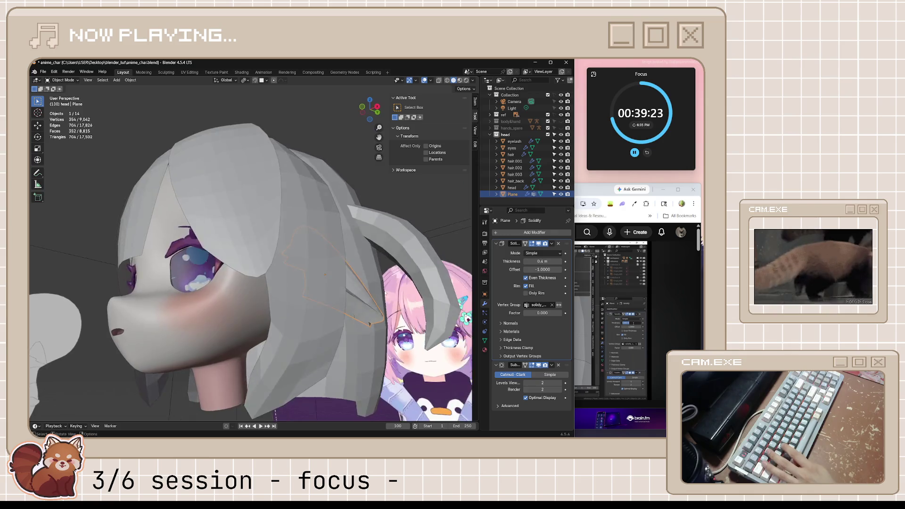
pyautogui.press('Tab')
pyautogui.press('Tab')
pyautogui.moveTo(368, 246); pyautogui.dragTo(397, 270, button='middle')
pyautogui.hotkey('ctrl', 's')
pyautogui.click(596, 332)
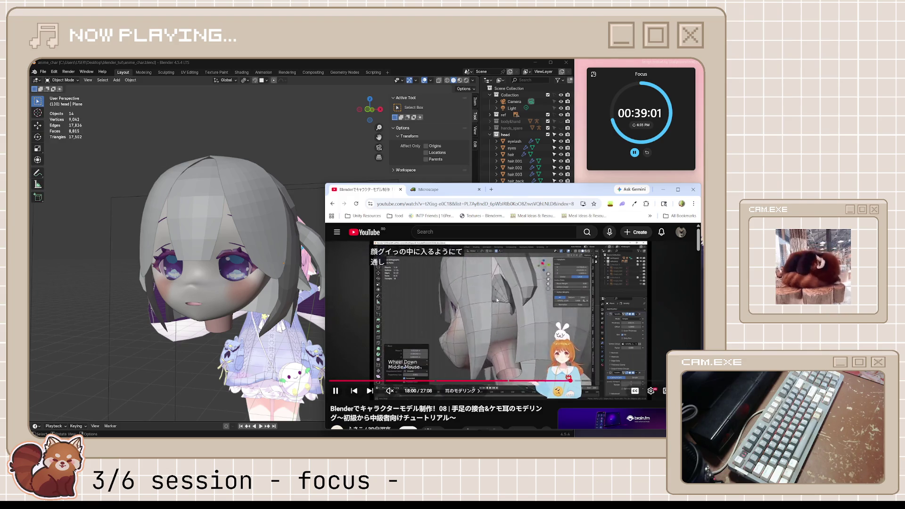
# Step: Pause the tutorial and select the inner-ear plane
pyautogui.press('space')
pyautogui.moveTo(207, 277); pyautogui.dragTo(190, 261, button='middle')
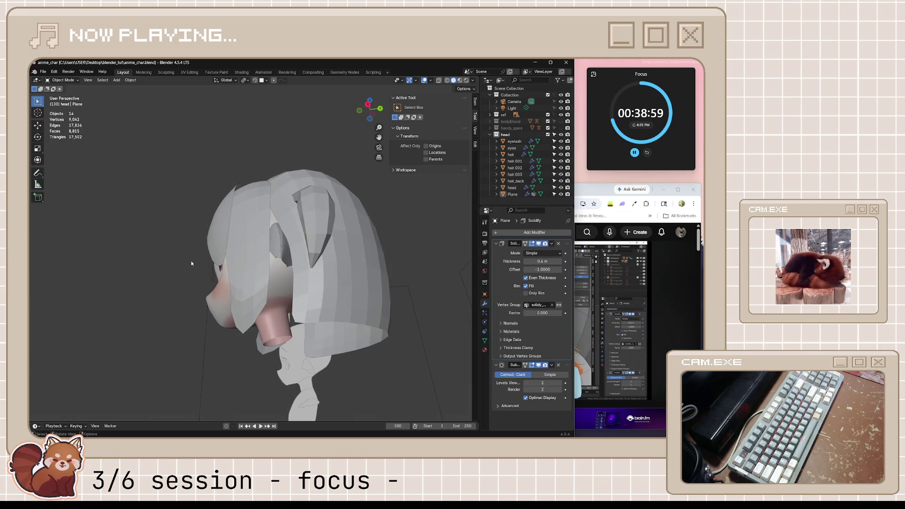
pyautogui.click(278, 237)
pyautogui.scroll(4, 287, 243)
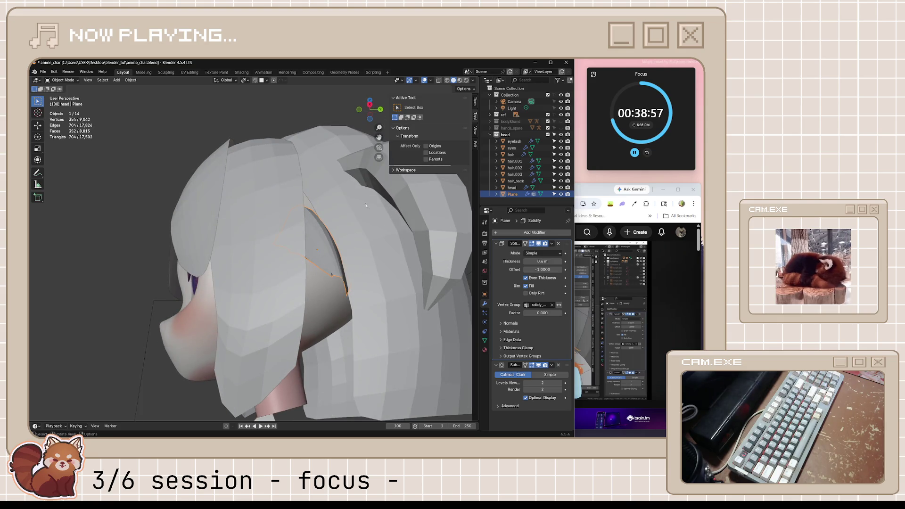
pyautogui.moveTo(353, 261); pyautogui.dragTo(341, 261, button='middle')
# Step: In Edit Mode, select one ear-plane edge and view its median coordinates in the Item tab
pyautogui.press('Tab')
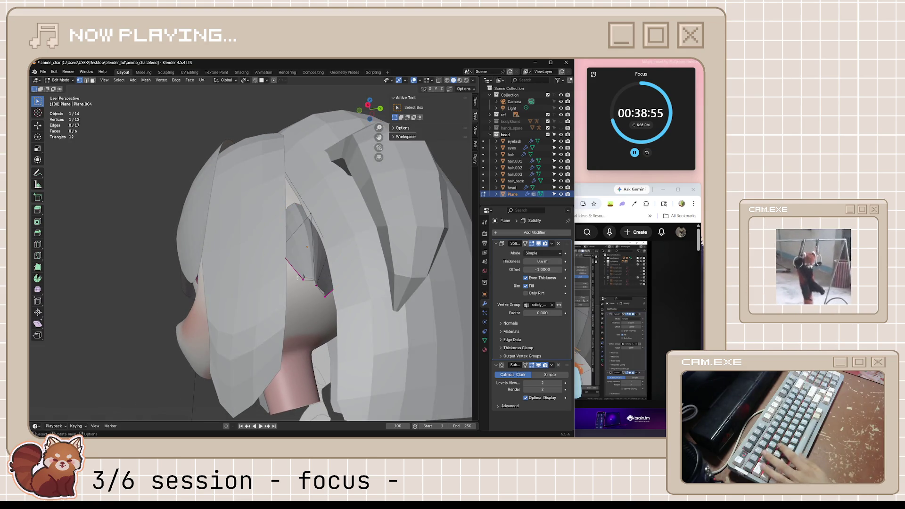
pyautogui.press('2')
pyautogui.keyDown('shift'); pyautogui.click(319, 287); pyautogui.keyUp('shift')
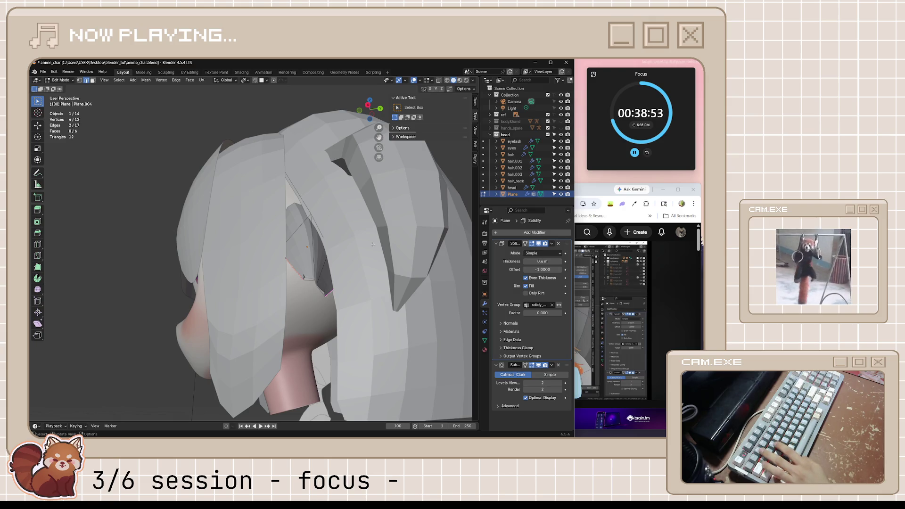
pyautogui.click(474, 101)
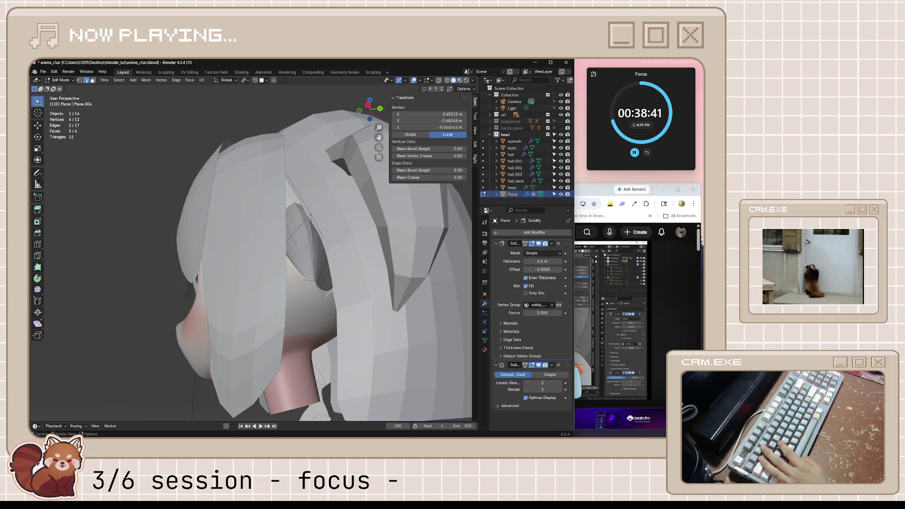
pyautogui.moveTo(440, 203)
pyautogui.mouseDown(button='middle')
pyautogui.moveTo(207, 308)
pyautogui.moveTo(231, 277)
pyautogui.mouseUp(button='middle')
# Step: Return to Object Mode, deselect the ear plane, save anime_char.blend and resume the tutorial
pyautogui.press('Tab')
pyautogui.scroll(-5, 250, 287)
pyautogui.moveTo(271, 300); pyautogui.dragTo(352, 344, button='middle')
pyautogui.click(286, 397)
pyautogui.moveTo(286, 397); pyautogui.dragTo(325, 372, button='middle')
pyautogui.hotkey('ctrl', 's')
pyautogui.click(614, 324)
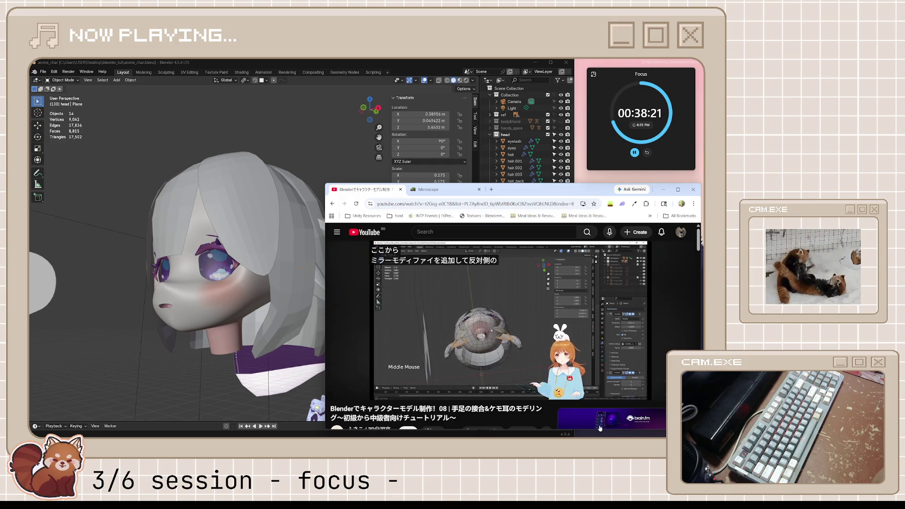
# Step: Jump the tutorial back ten seconds, replay it to 18:11, pause, and return to Blender
pyautogui.press('k')
pyautogui.press('j')
pyautogui.press('k')
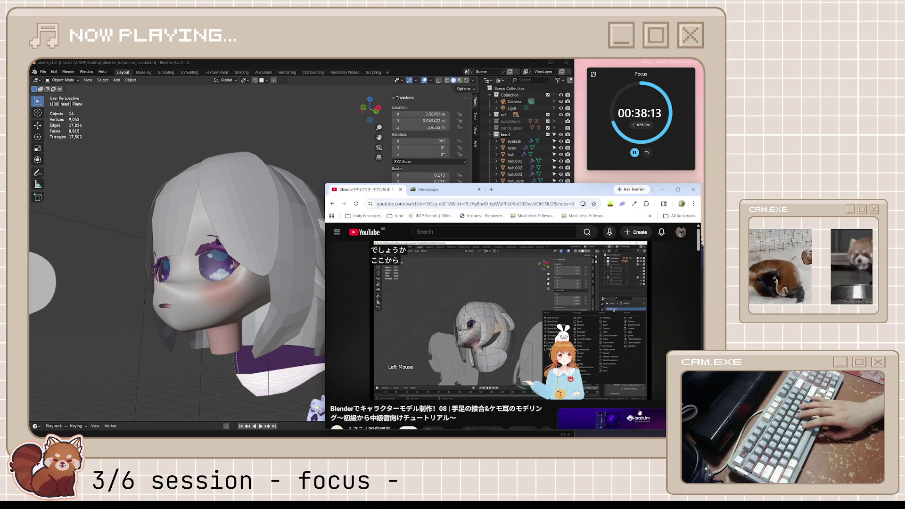
pyautogui.press('space')
pyautogui.press('space')
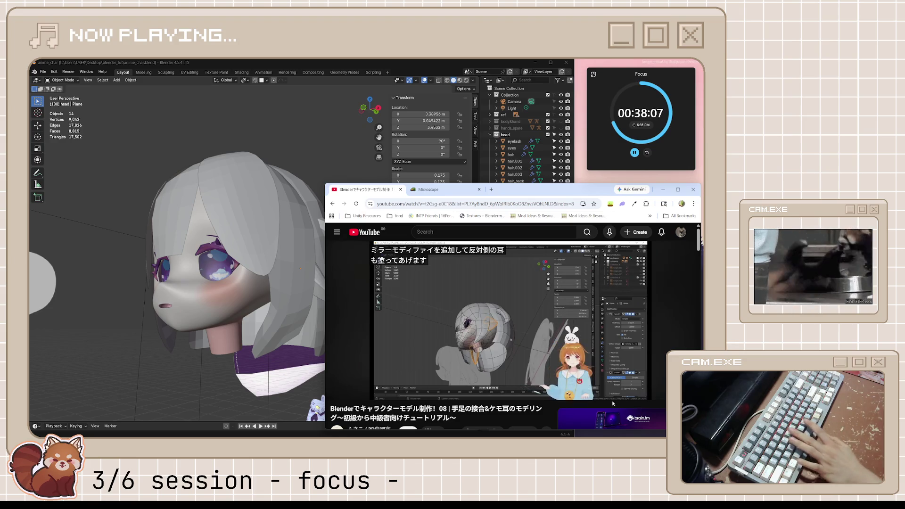
pyautogui.press('space')
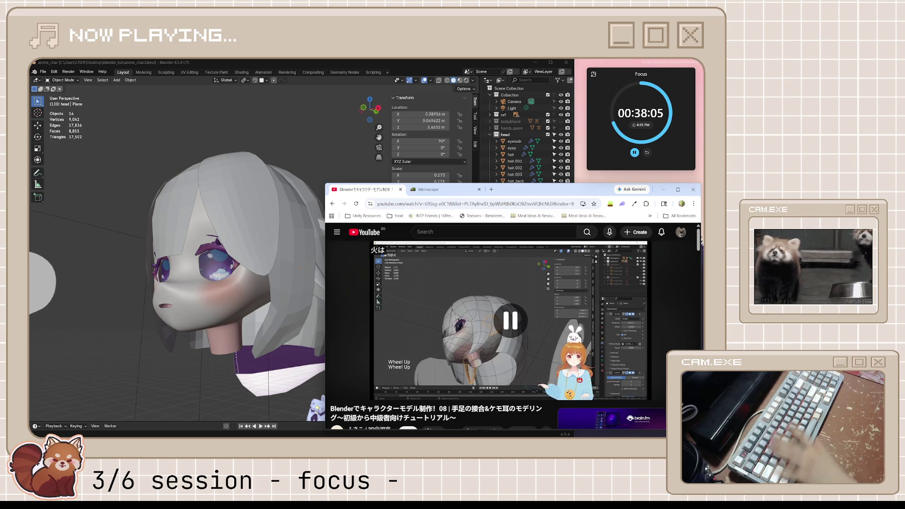
pyautogui.click(429, 86)
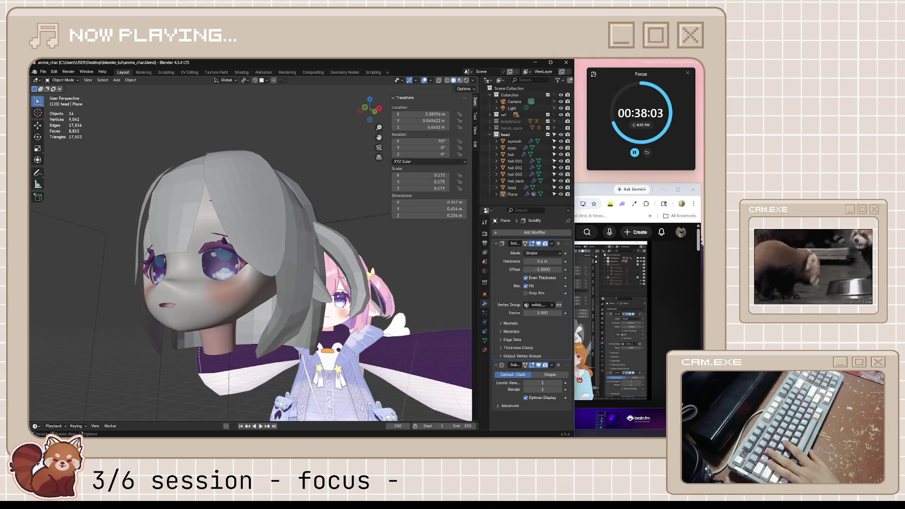
# Step: Add an X-axis Mirror modifier to the ear plane using the head as mirror object
pyautogui.click(392, 287)
pyautogui.click(544, 231)
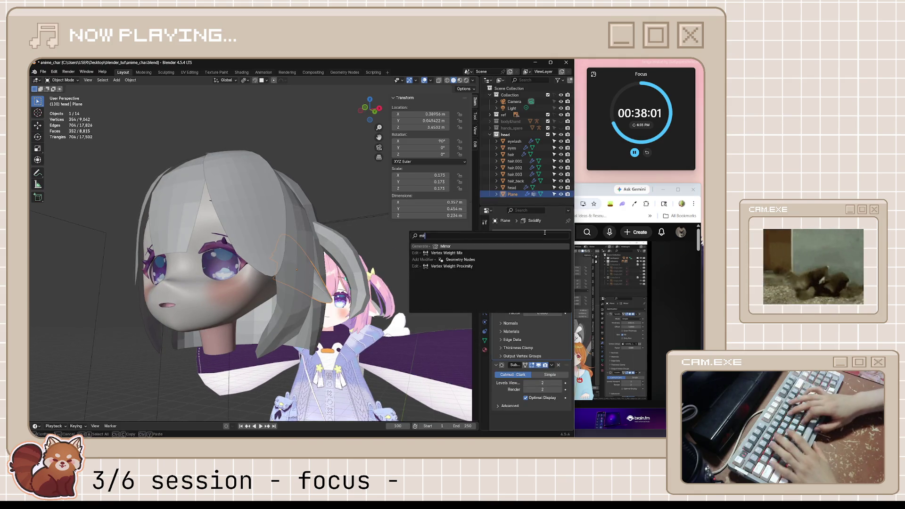
pyautogui.click(443, 263)
pyautogui.scroll(-1, 506, 383)
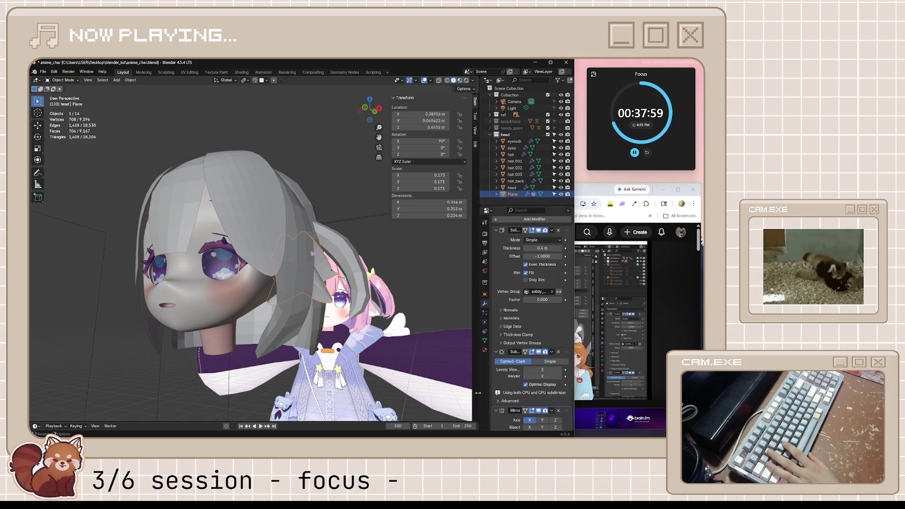
pyautogui.scroll(-2, 512, 376)
pyautogui.scroll(-2, 536, 363)
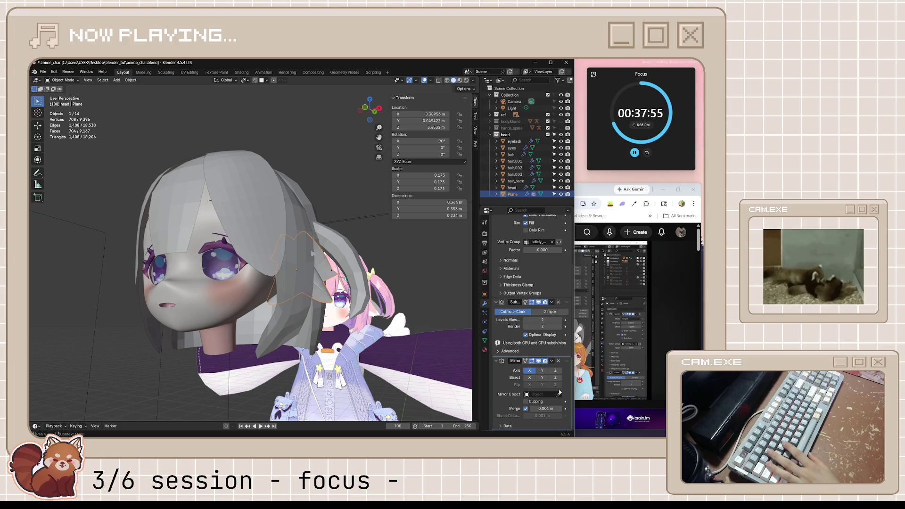
pyautogui.click(213, 284)
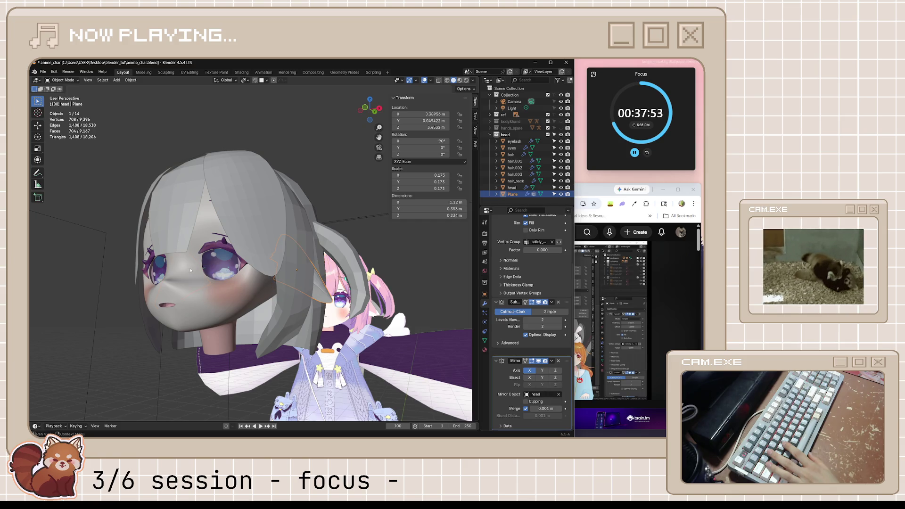
# Step: Move the ear plane slightly along the Y axis
pyautogui.moveTo(196, 275)
pyautogui.mouseDown(button='middle')
pyautogui.moveTo(306, 279)
pyautogui.moveTo(149, 271)
pyautogui.mouseUp(button='middle')
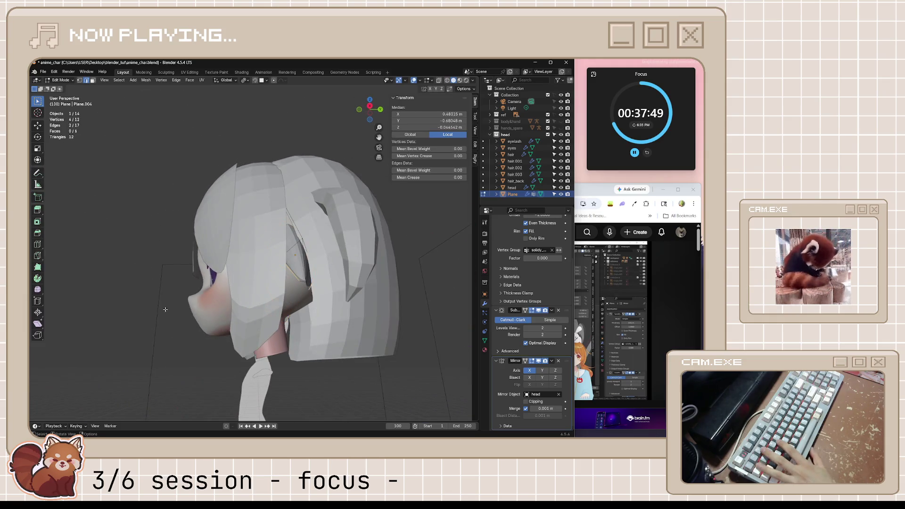
pyautogui.scroll(4, 401, 292)
pyautogui.moveTo(397, 295)
pyautogui.mouseDown(button='middle')
pyautogui.moveTo(387, 279)
pyautogui.moveTo(390, 288)
pyautogui.mouseUp(button='middle')
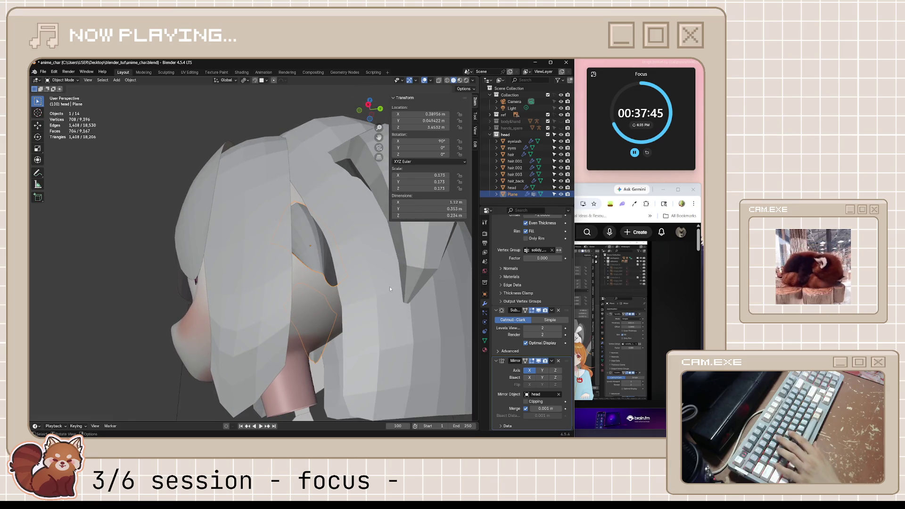
pyautogui.press('g')
pyautogui.press('y')
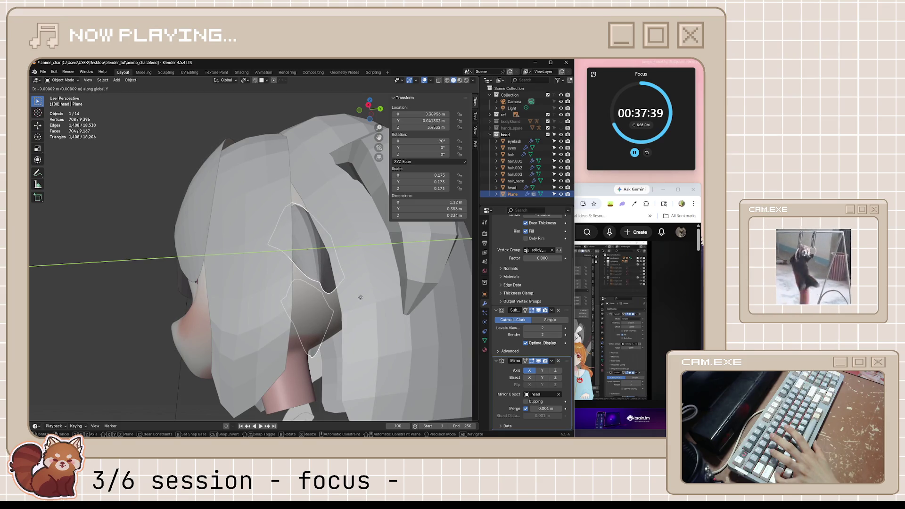
pyautogui.click(361, 298)
# Step: Deselect the plane and view the whole character straight from the front
pyautogui.scroll(-5, 330, 321)
pyautogui.click(320, 355)
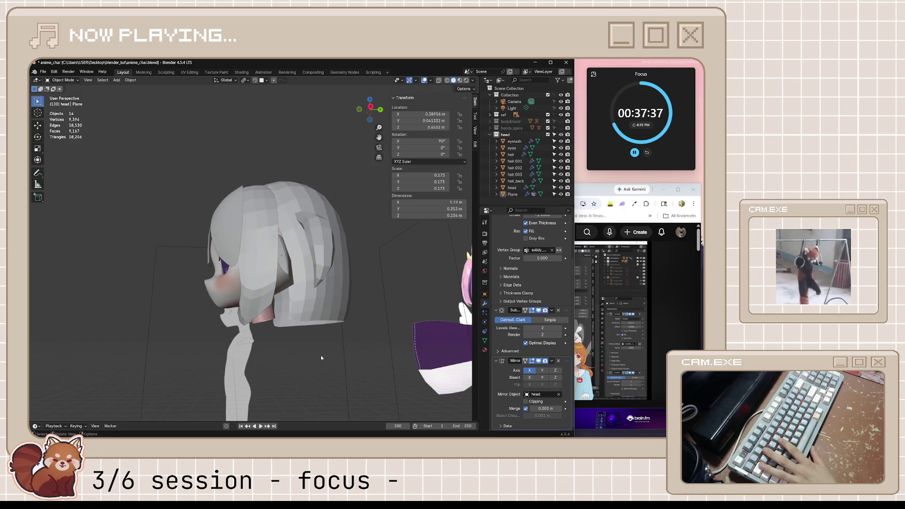
pyautogui.moveTo(321, 355)
pyautogui.mouseDown(button='middle')
pyautogui.moveTo(331, 338)
pyautogui.moveTo(270, 325)
pyautogui.moveTo(276, 347)
pyautogui.moveTo(283, 320)
pyautogui.mouseUp(button='middle')
pyautogui.press('KP_1')
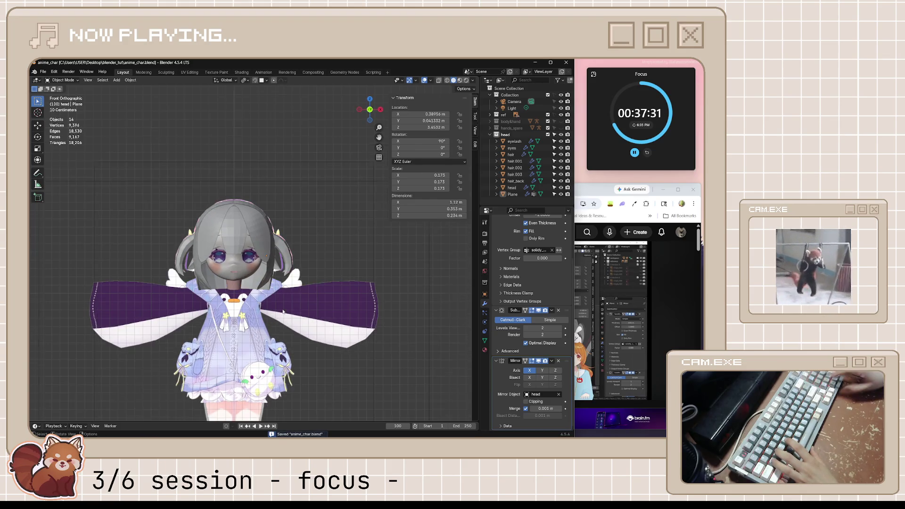
pyautogui.scroll(2, 267, 194)
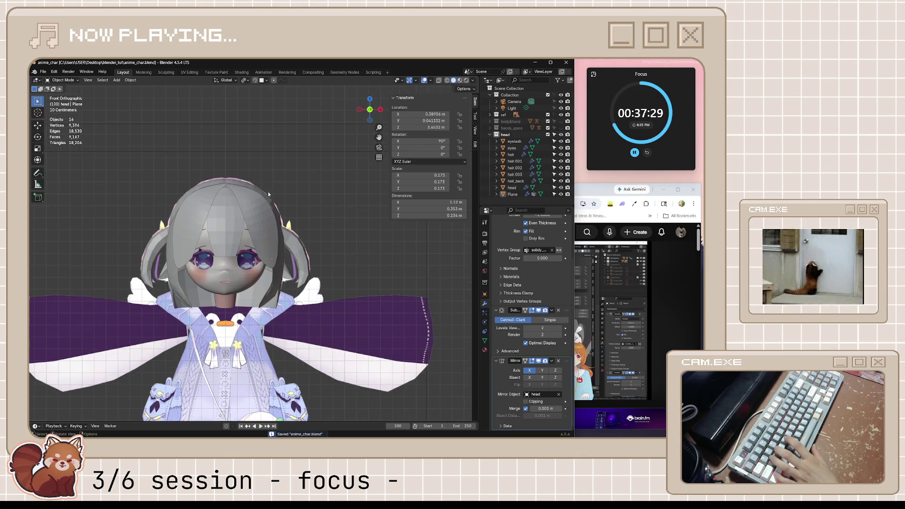
# Step: Select an edge loop on the back hair and fatten it slightly outward with Alt+S
pyautogui.click(248, 186)
pyautogui.press('KP_Divide')
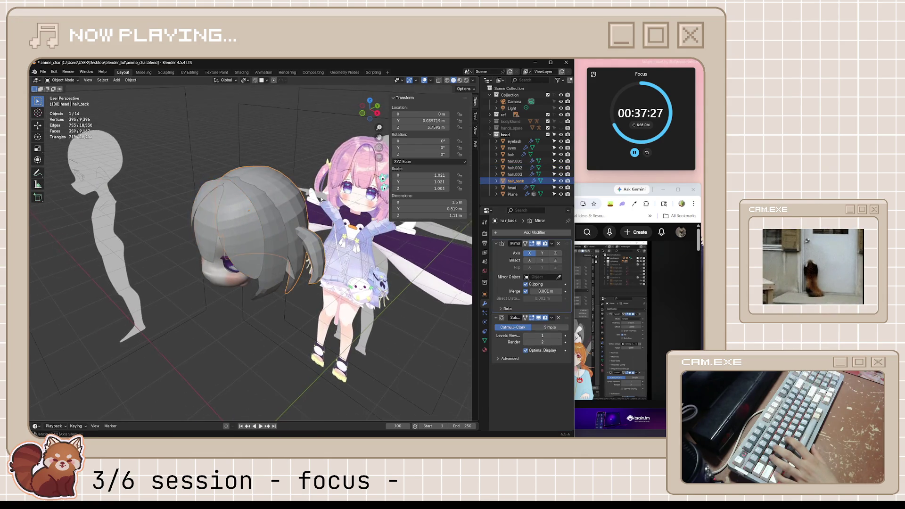
pyautogui.press('KP_1')
pyautogui.press('Tab')
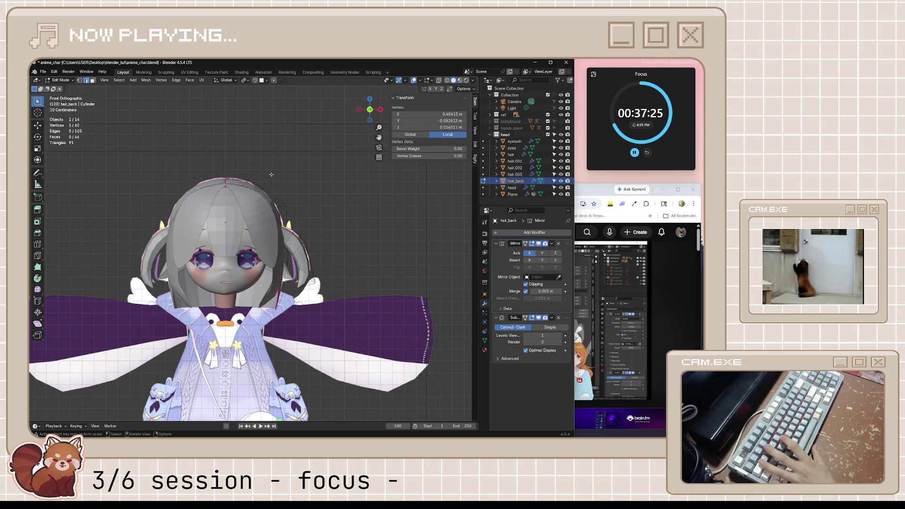
pyautogui.scroll(3, 256, 170)
pyautogui.keyDown('shift'); pyautogui.moveTo(148, 157); pyautogui.dragTo(189, 229, button='middle'); pyautogui.keyUp('shift')
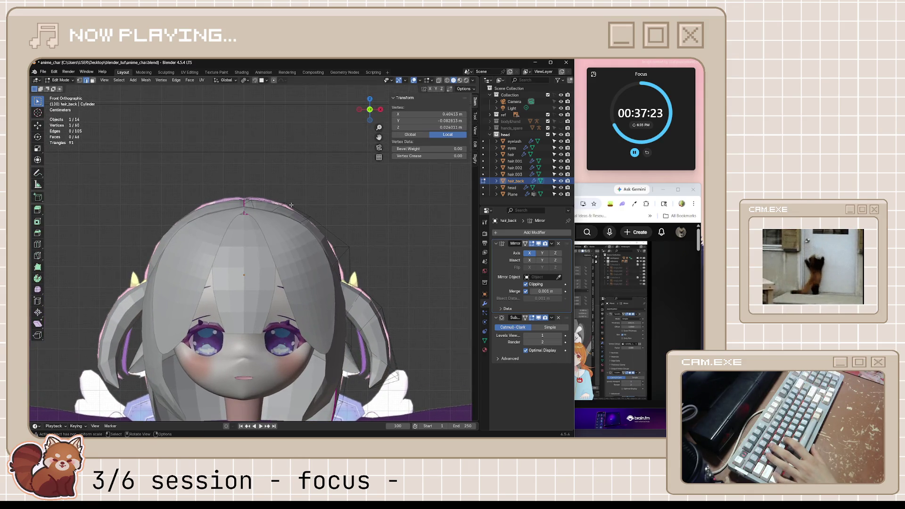
pyautogui.keyDown('alt'); pyautogui.click(322, 223); pyautogui.keyUp('alt')
pyautogui.moveTo(322, 223); pyautogui.dragTo(320, 261, button='middle')
pyautogui.moveTo(349, 296)
pyautogui.mouseDown(button='middle')
pyautogui.moveTo(331, 248)
pyautogui.moveTo(351, 327)
pyautogui.mouseUp(button='middle')
pyautogui.hotkey('alt', 's')
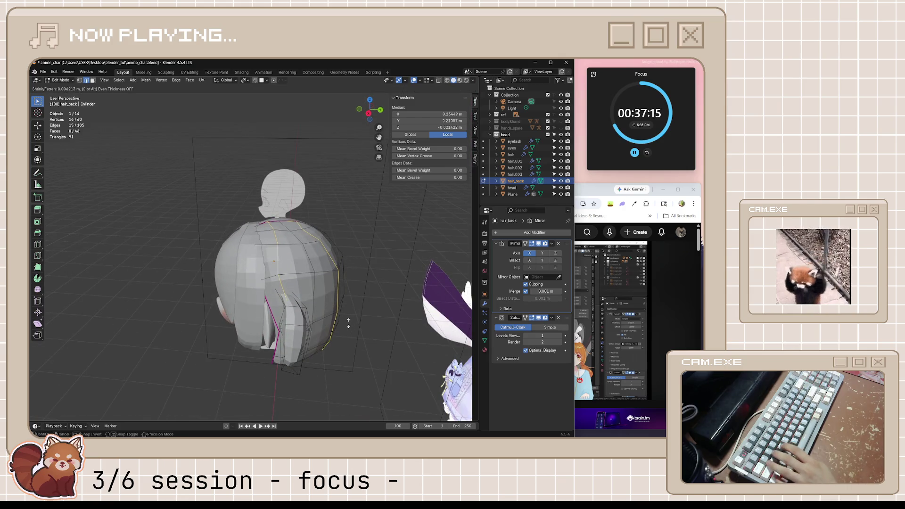
pyautogui.click(348, 323)
# Step: Check the puffed loop from the side, top and front views, then leave Edit Mode
pyautogui.press('KP_3')
pyautogui.press('KP_7')
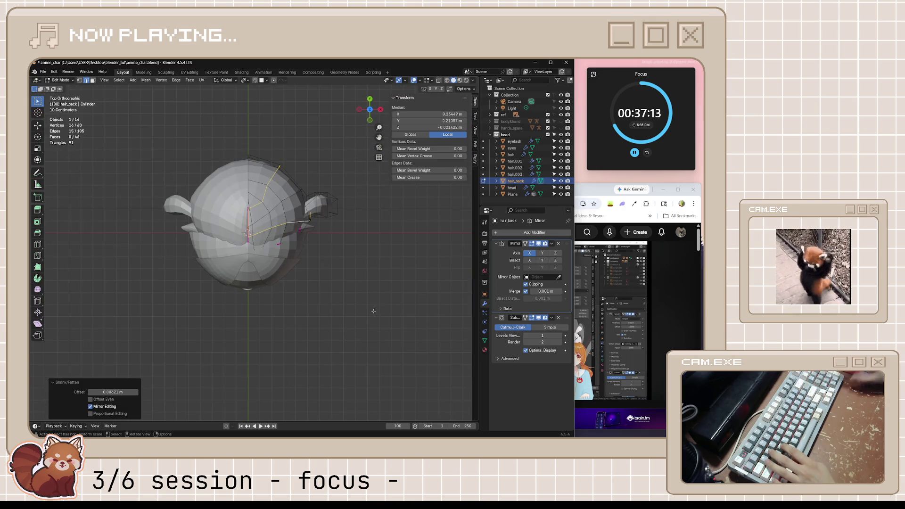
pyautogui.press('KP_3')
pyautogui.press('ctrl+KP_3')
pyautogui.press('KP_1')
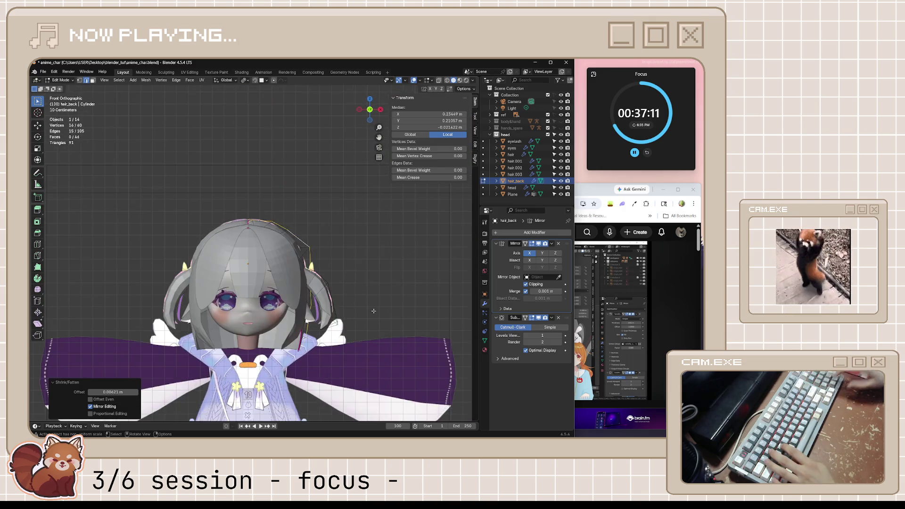
pyautogui.press('Tab')
# Step: Move the back hair about 0.035 m along Z
pyautogui.moveTo(373, 311)
pyautogui.mouseDown(button='middle')
pyautogui.moveTo(354, 382)
pyautogui.moveTo(344, 384)
pyautogui.moveTo(354, 381)
pyautogui.moveTo(345, 337)
pyautogui.moveTo(353, 355)
pyautogui.mouseUp(button='middle')
pyautogui.hotkey('alt', 'a')
pyautogui.scroll(-3, 354, 381)
pyautogui.scroll(4, 271, 210)
pyautogui.moveTo(271, 210)
pyautogui.mouseDown(button='middle')
pyautogui.moveTo(264, 233)
pyautogui.moveTo(322, 244)
pyautogui.mouseUp(button='middle')
pyautogui.click(284, 231)
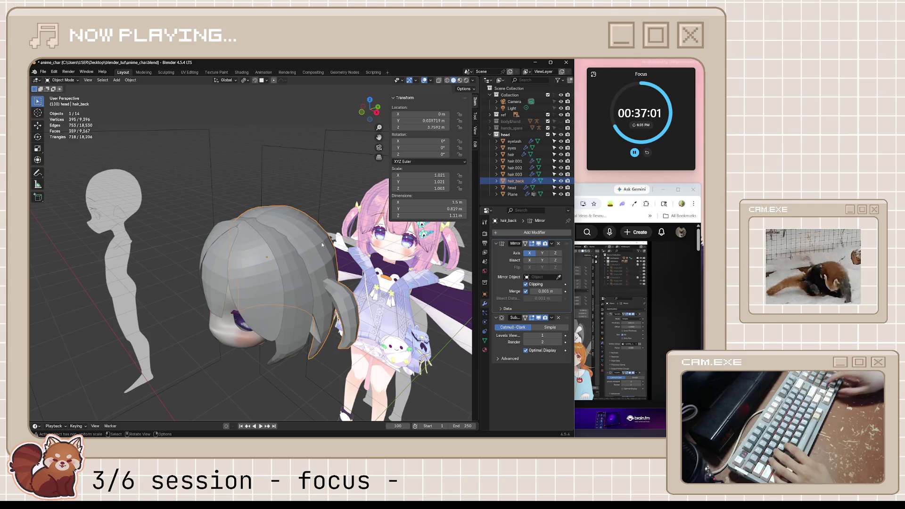
pyautogui.press('KP_1')
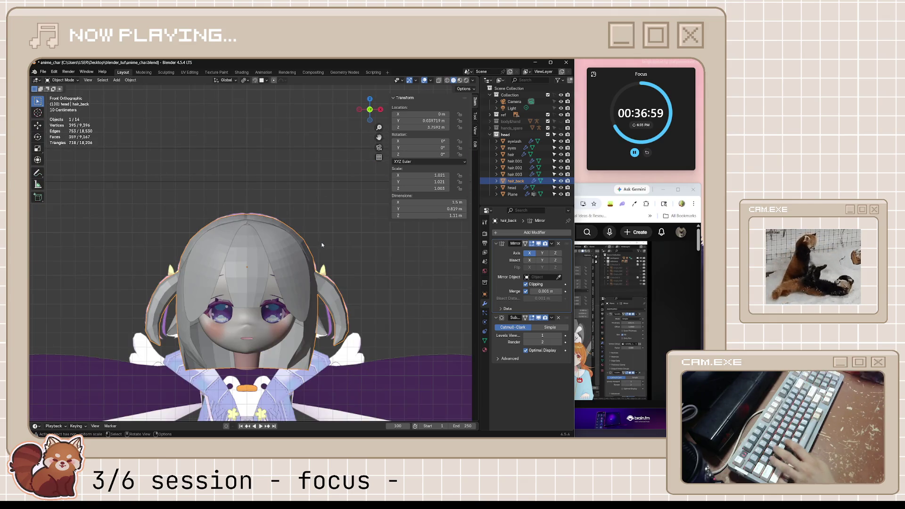
pyautogui.press('g')
pyautogui.press('z')
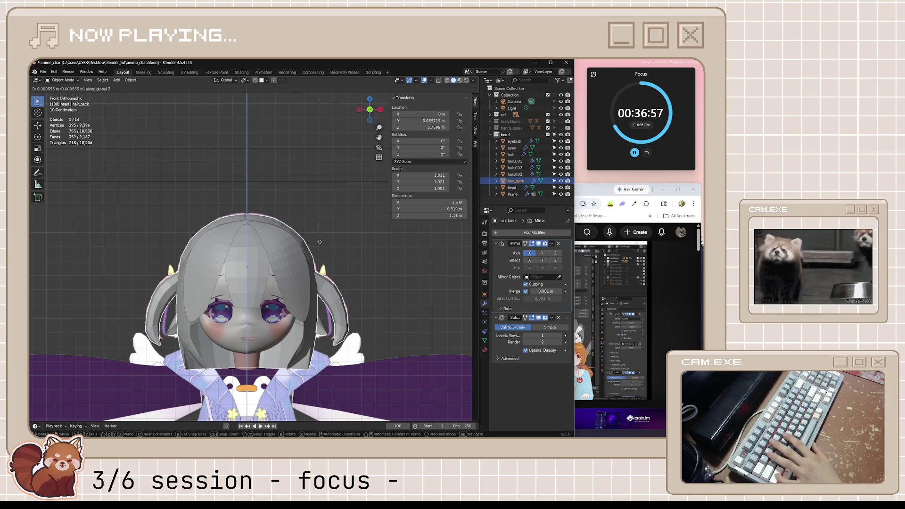
pyautogui.click(321, 237)
pyautogui.moveTo(321, 237)
pyautogui.mouseDown(button='middle')
pyautogui.moveTo(338, 295)
pyautogui.moveTo(311, 288)
pyautogui.moveTo(184, 307)
pyautogui.moveTo(298, 363)
pyautogui.moveTo(330, 362)
pyautogui.moveTo(312, 377)
pyautogui.moveTo(312, 369)
pyautogui.mouseUp(button='middle')
# Step: Save anime_char.blend and compare the character's front and side profiles
pyautogui.press('Tab')
pyautogui.press('Tab')
pyautogui.click(312, 386)
pyautogui.hotkey('ctrl', 's')
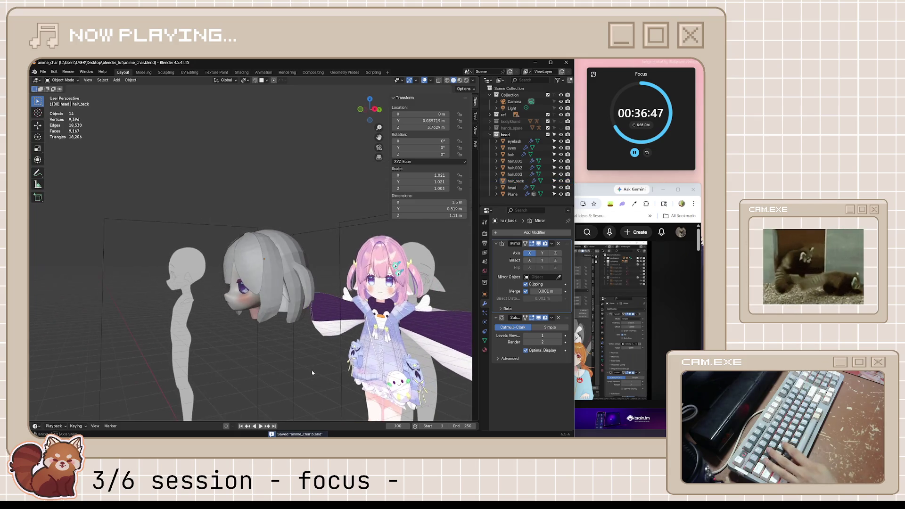
pyautogui.press('KP_1')
pyautogui.press('KP_3')
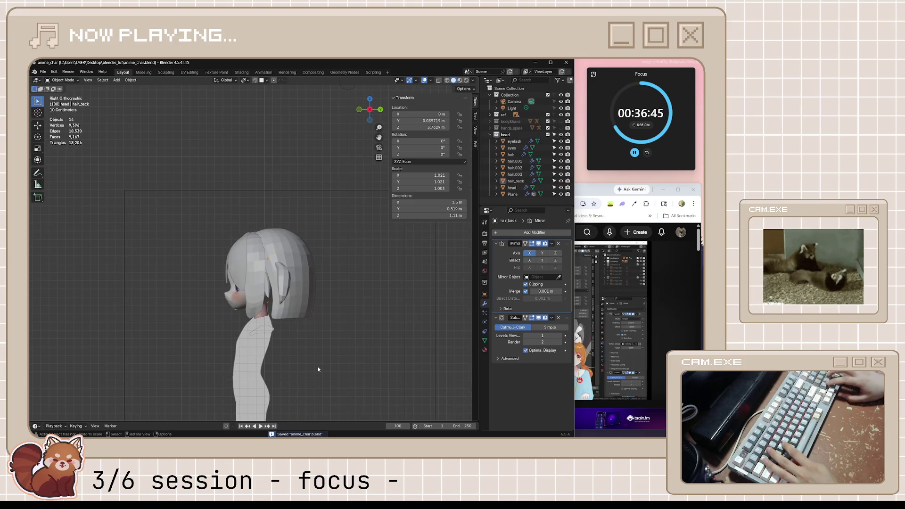
pyautogui.press('KP_1')
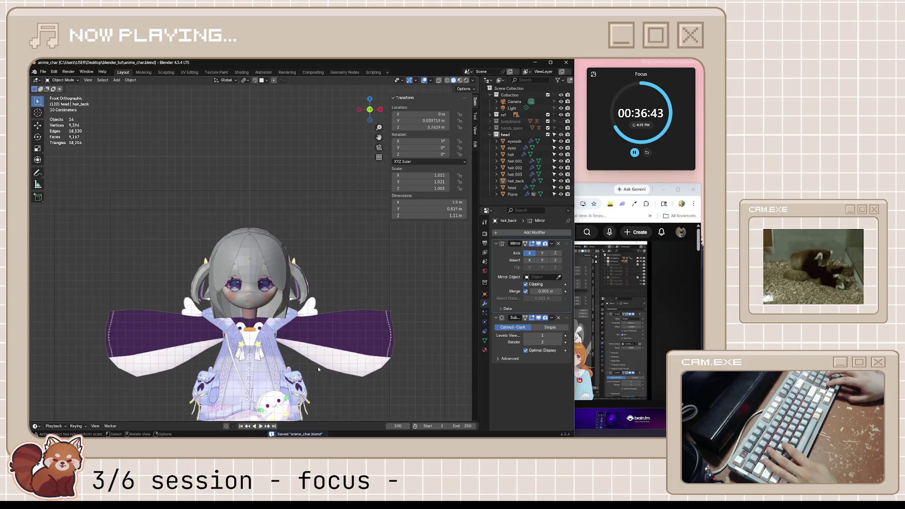
pyautogui.press('KP_3')
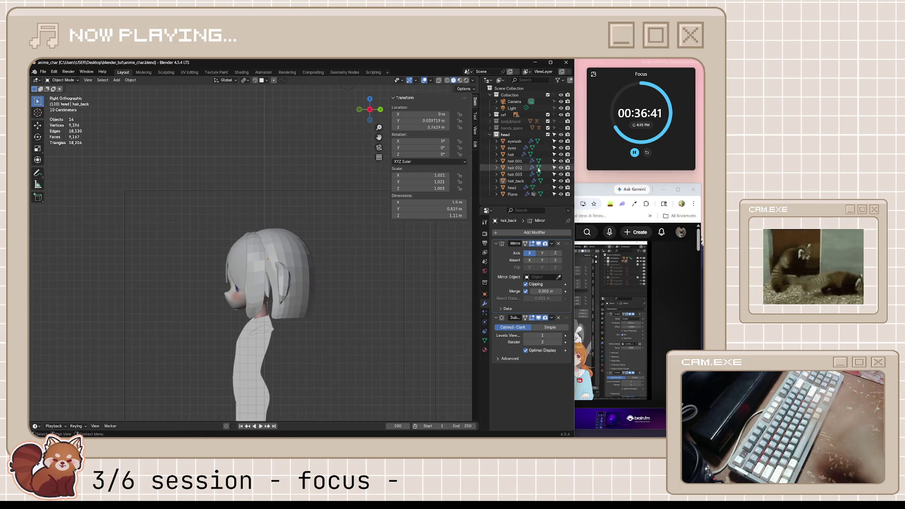
pyautogui.click(595, 291)
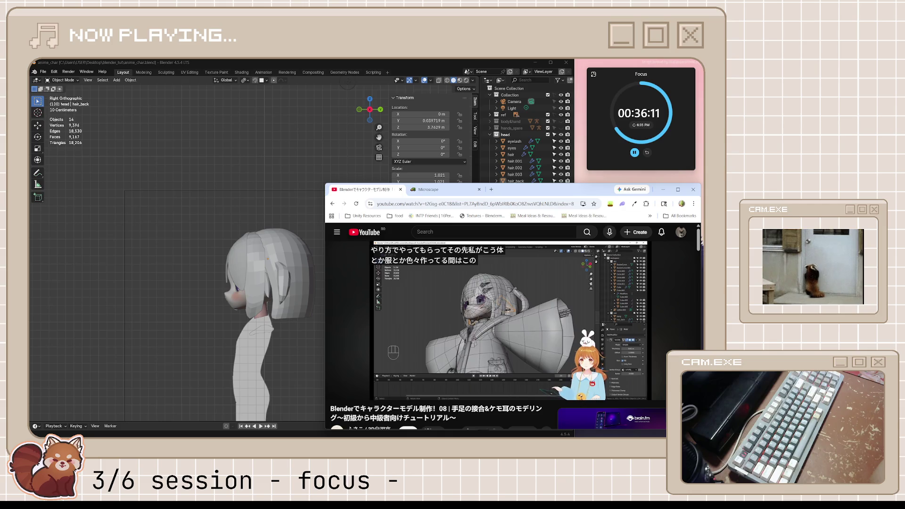
pyautogui.moveTo(532, 315)
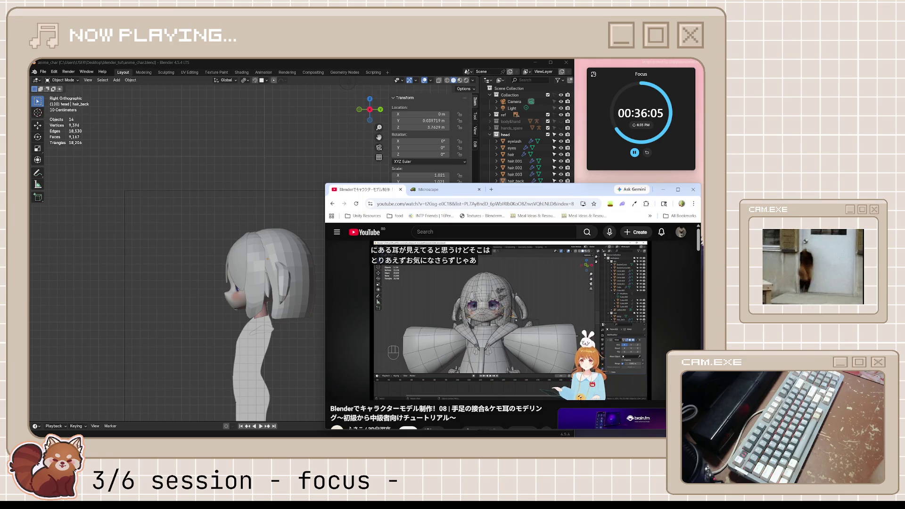
pyautogui.moveTo(564, 301)
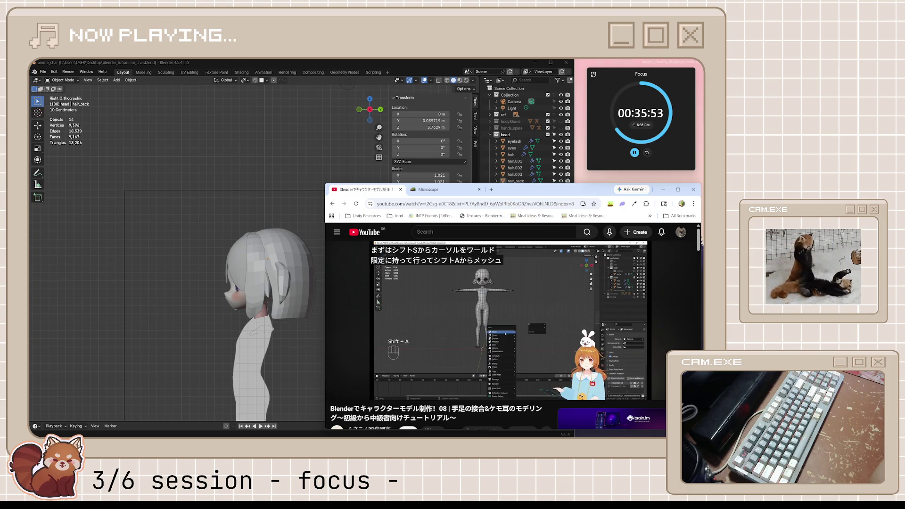
pyautogui.moveTo(508, 306)
pyautogui.moveTo(297, 345); pyautogui.dragTo(448, 279, button='middle')
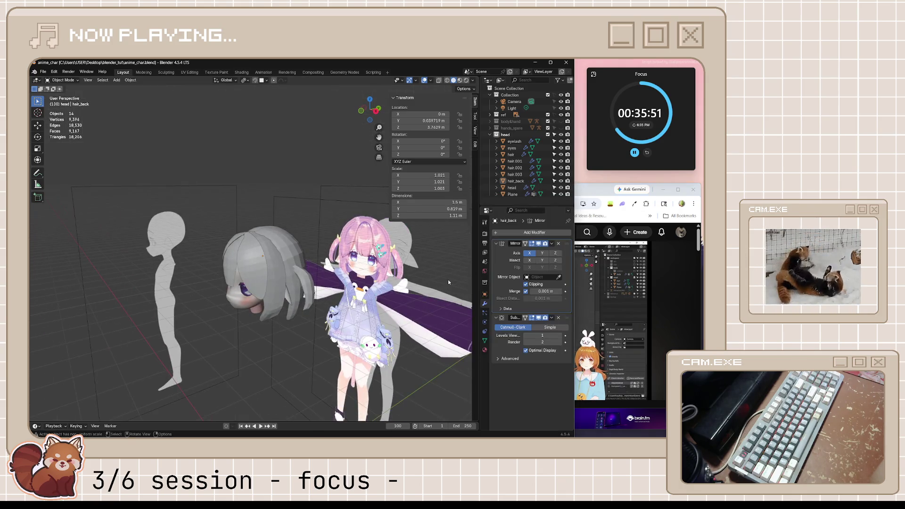
# Step: Hide hair_back and the three side hair pieces in the Outliner, leaving the eyes visible
pyautogui.click(561, 182)
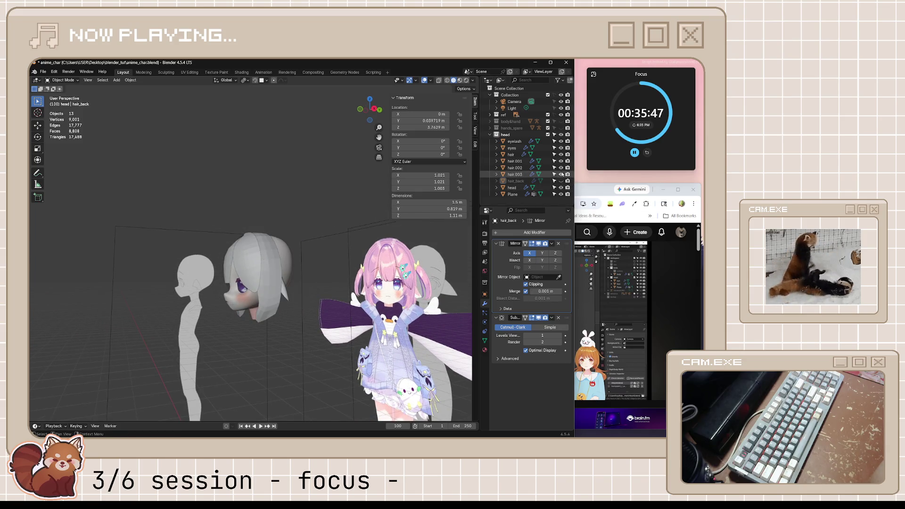
pyautogui.moveTo(561, 174); pyautogui.dragTo(561, 163)
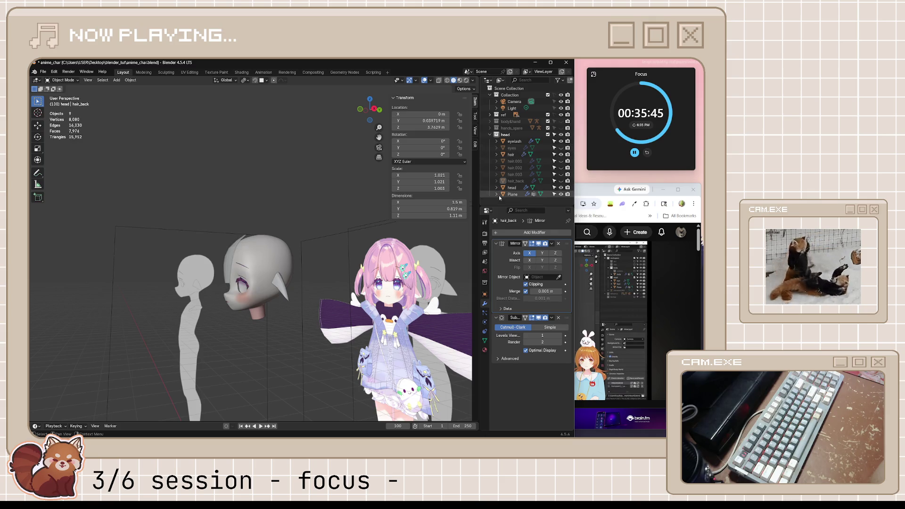
pyautogui.click(561, 148)
pyautogui.click(560, 148)
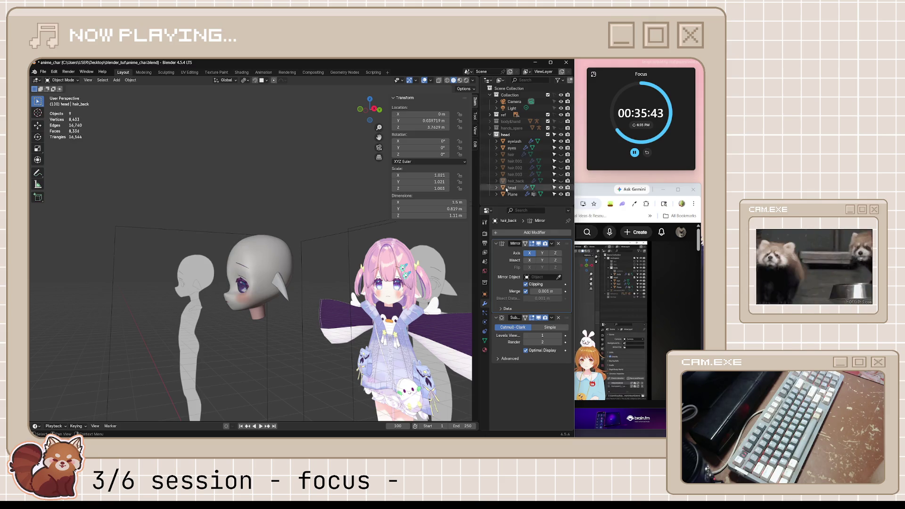
# Step: Orbit and zoom in to inspect the ear plane on the bare head
pyautogui.moveTo(311, 311)
pyautogui.mouseDown(button='middle')
pyautogui.moveTo(359, 312)
pyautogui.moveTo(386, 297)
pyautogui.moveTo(363, 309)
pyautogui.moveTo(360, 295)
pyautogui.moveTo(372, 307)
pyautogui.moveTo(316, 304)
pyautogui.moveTo(327, 317)
pyautogui.moveTo(353, 320)
pyautogui.moveTo(414, 311)
pyautogui.moveTo(363, 312)
pyautogui.moveTo(344, 358)
pyautogui.moveTo(358, 330)
pyautogui.moveTo(403, 325)
pyautogui.moveTo(354, 337)
pyautogui.moveTo(353, 349)
pyautogui.moveTo(271, 330)
pyautogui.moveTo(285, 366)
pyautogui.moveTo(330, 363)
pyautogui.mouseUp(button='middle')
pyautogui.scroll(3, 363, 307)
pyautogui.scroll(5, 386, 297)
pyautogui.click(332, 286)
pyautogui.scroll(-3, 330, 318)
pyautogui.click(360, 315)
pyautogui.hotkey('alt', 'Tab')
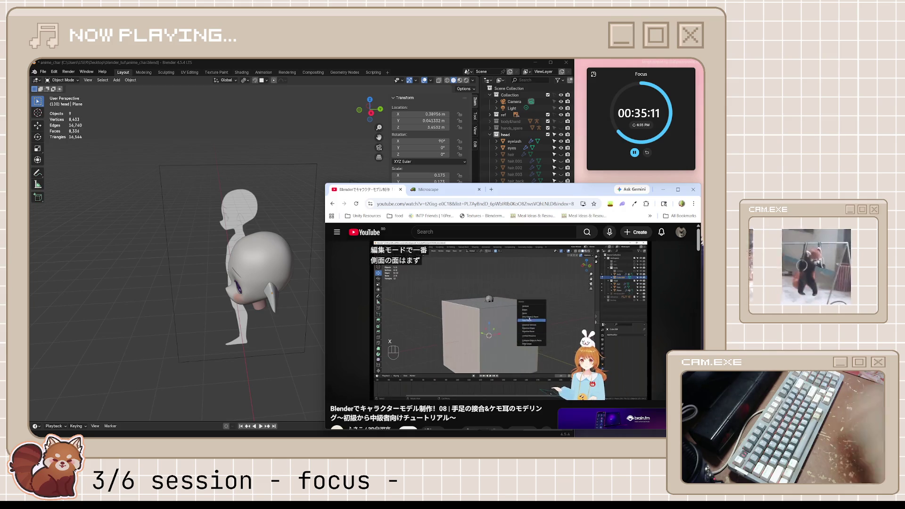
# Step: Type the text '(after)', correcting the earlier attempts
pyautogui.write('(dinnert')
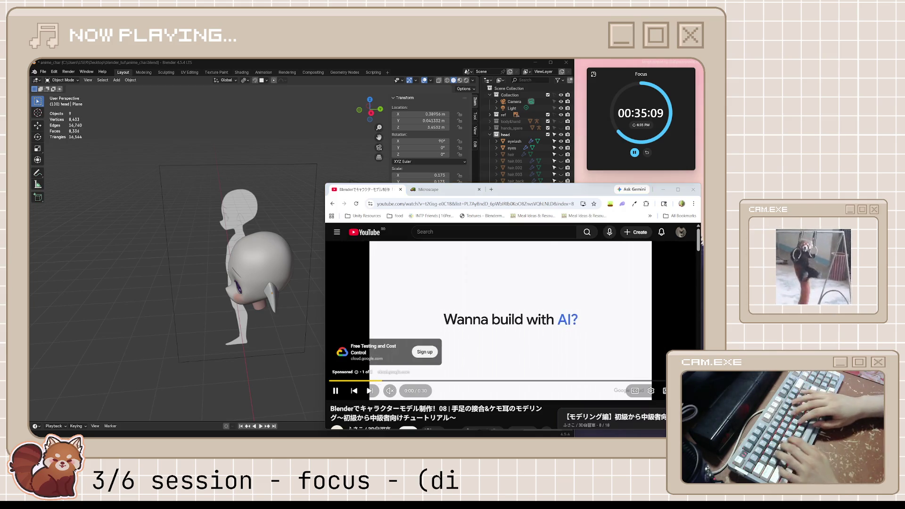
pyautogui.press('BackSpace')
pyautogui.write('af')
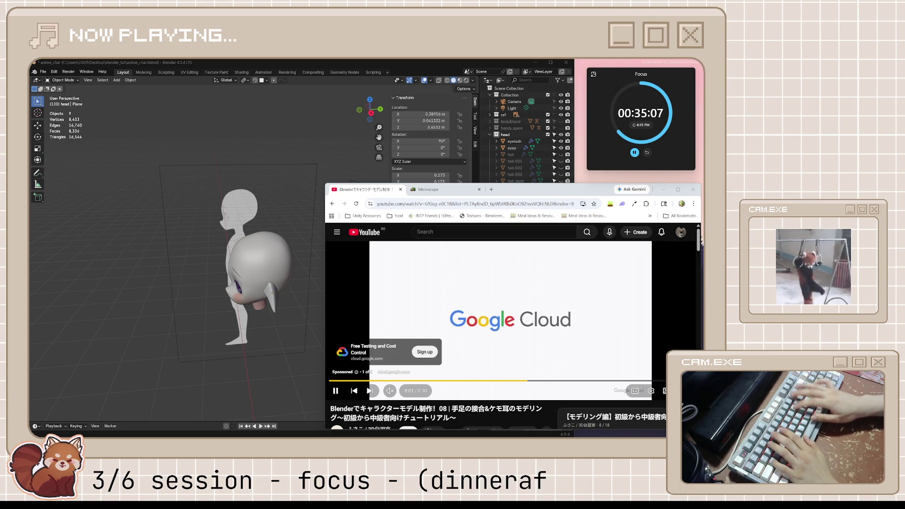
pyautogui.press('BackSpace')
pyautogui.press('BackSpace')
pyautogui.write('after')
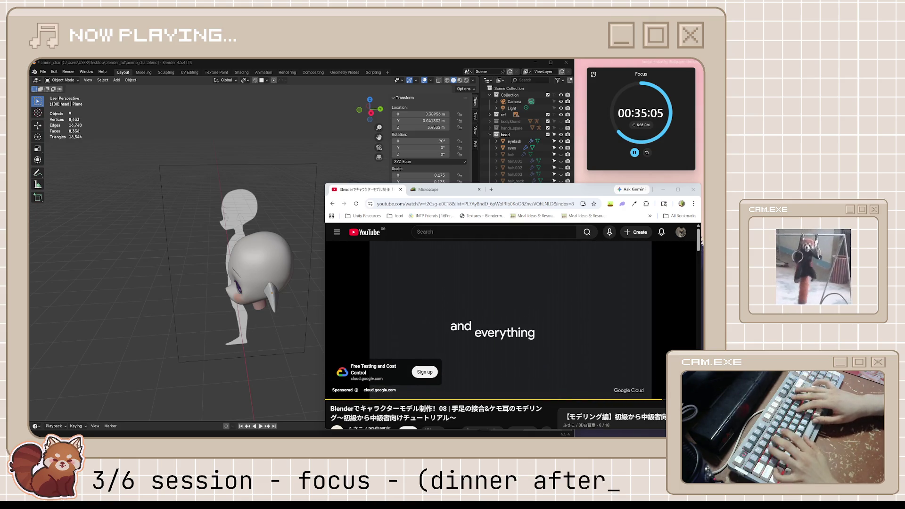
pyautogui.write(')')
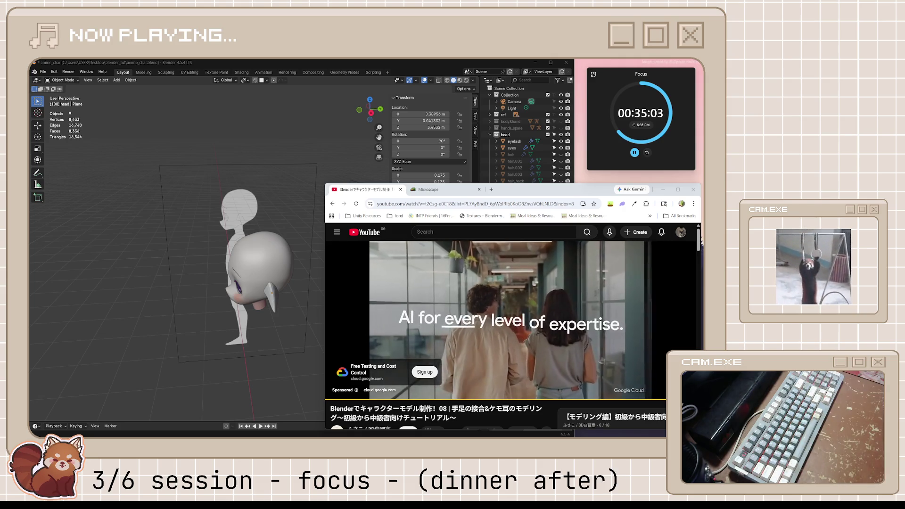
# Step: Skip the ad, watch the tutorial to about 20:56 and pause it
pyautogui.click(679, 365)
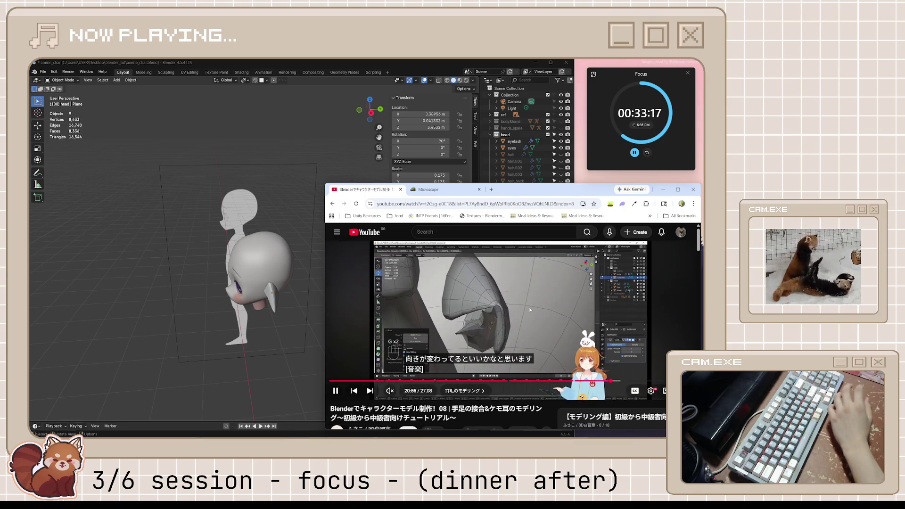
pyautogui.click(511, 319)
pyautogui.click(413, 65)
# Step: Add a cube mesh and scale it down in three passes to about 0.216 m
pyautogui.moveTo(415, 198)
pyautogui.mouseDown(button='middle')
pyautogui.moveTo(422, 235)
pyautogui.moveTo(398, 222)
pyautogui.moveTo(406, 277)
pyautogui.moveTo(408, 266)
pyautogui.moveTo(330, 330)
pyautogui.mouseUp(button='middle')
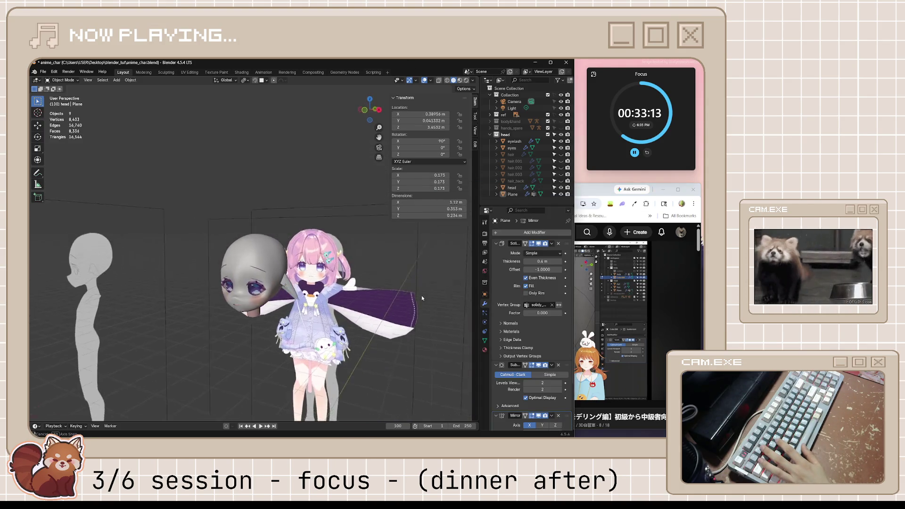
pyautogui.scroll(-3, 293, 375)
pyautogui.moveTo(294, 378); pyautogui.dragTo(302, 369, button='middle')
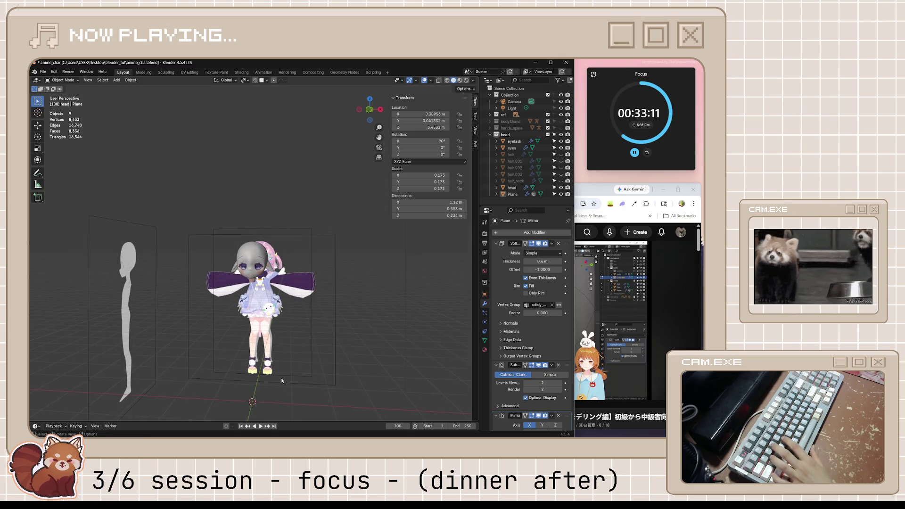
pyautogui.hotkey('shift', 'a')
pyautogui.moveTo(296, 305)
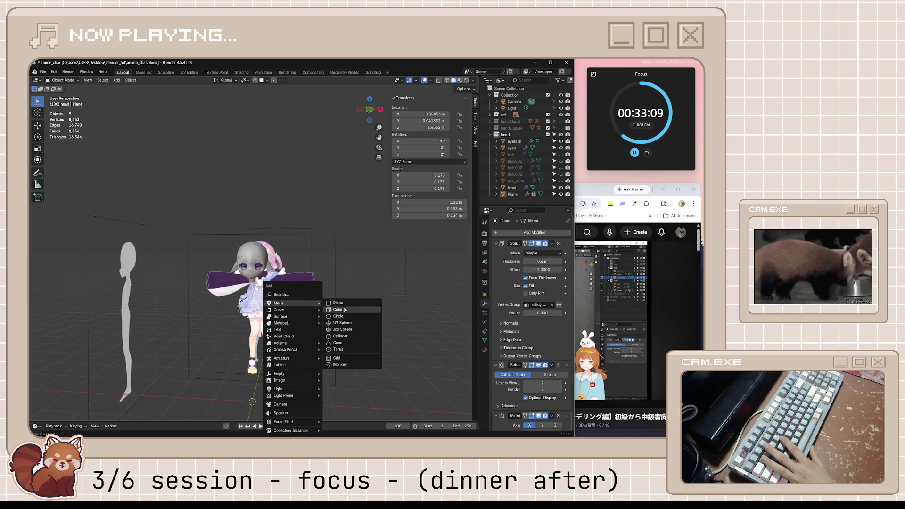
pyautogui.click(345, 310)
pyautogui.scroll(-2, 339, 365)
pyautogui.press('s')
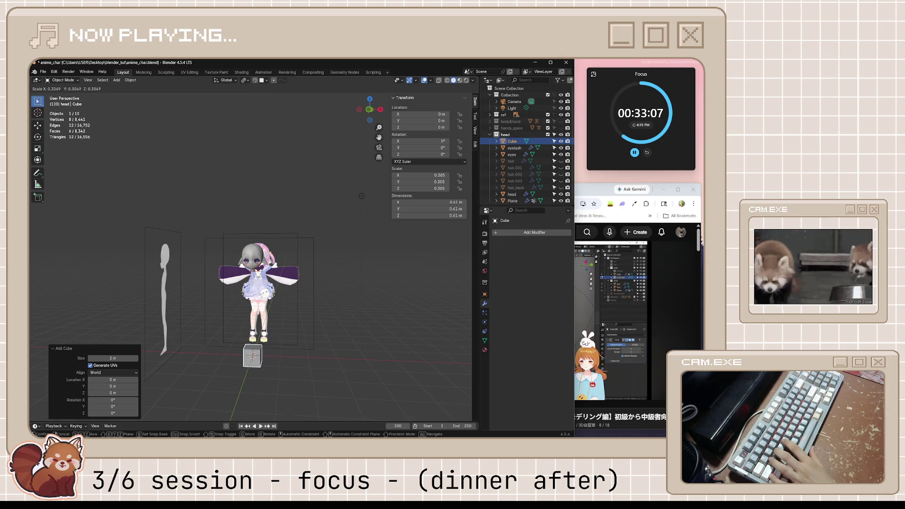
pyautogui.click(301, 378)
pyautogui.scroll(3, 304, 378)
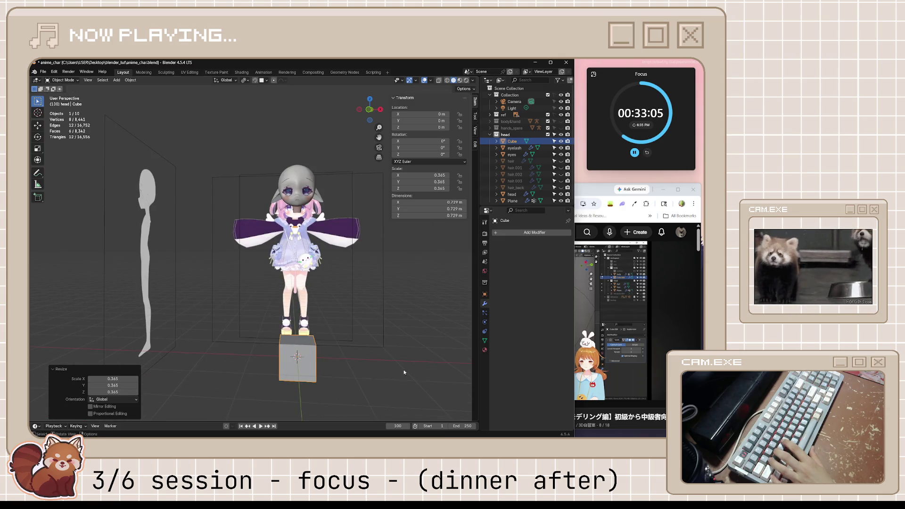
pyautogui.press('s')
pyautogui.click(370, 368)
pyautogui.moveTo(369, 368); pyautogui.dragTo(412, 379, button='middle')
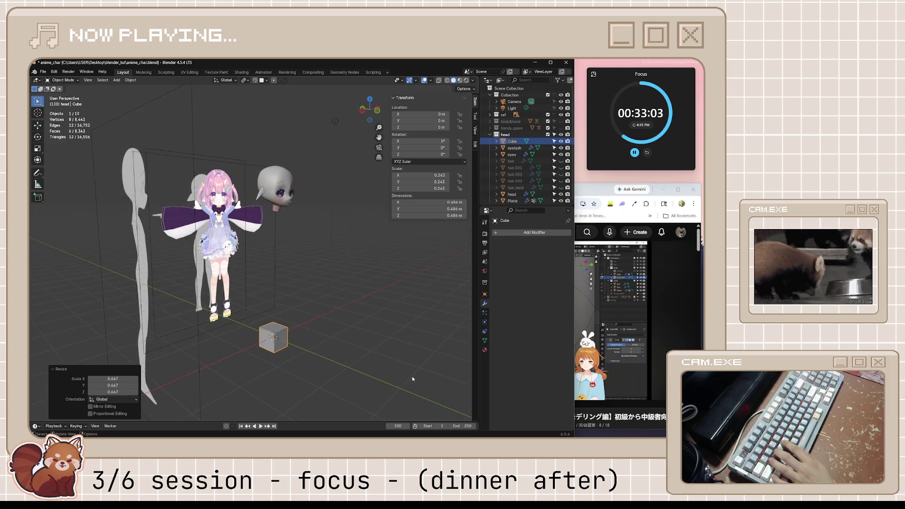
pyautogui.press('s')
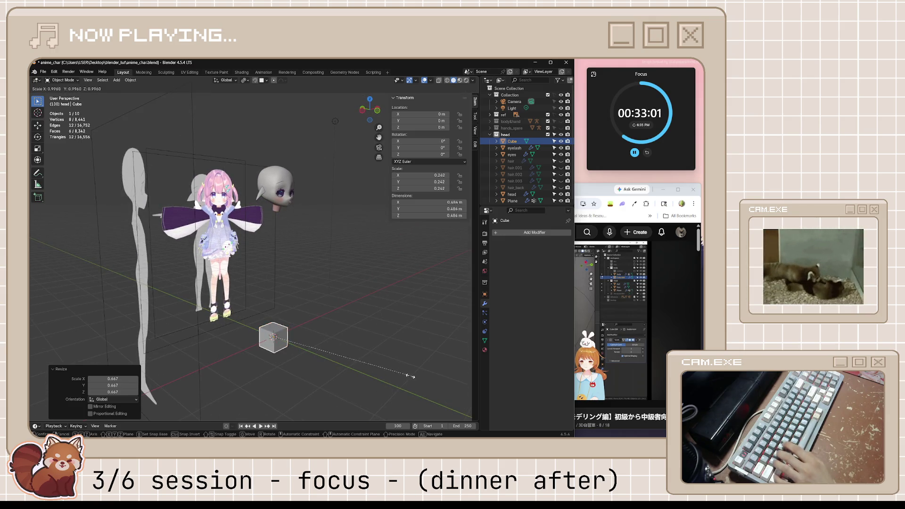
pyautogui.click(337, 359)
# Step: Select one face of the cube in face-select Edit Mode, then return to Object Mode
pyautogui.scroll(3, 315, 374)
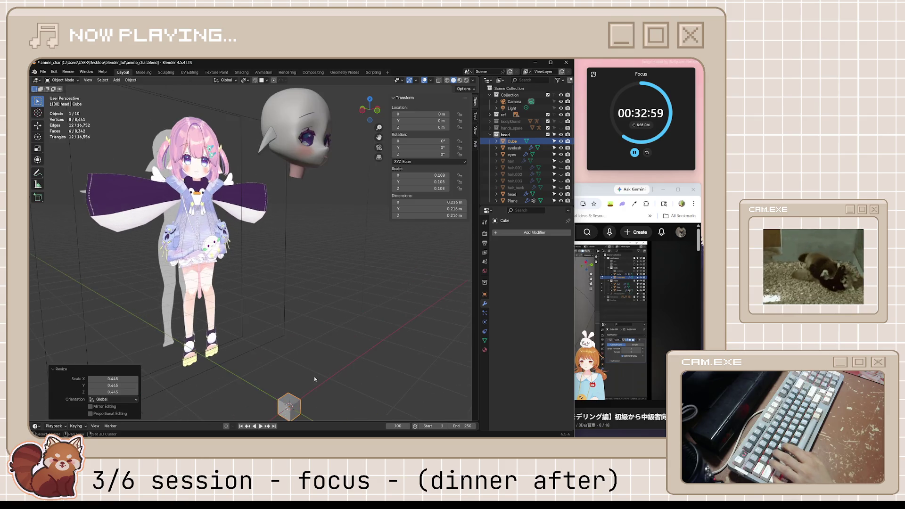
pyautogui.scroll(2, 316, 372)
pyautogui.press('Tab')
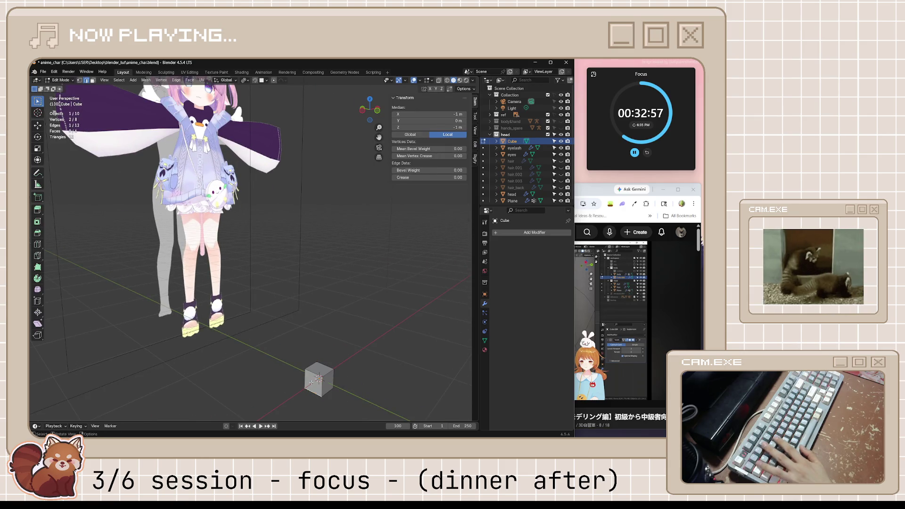
pyautogui.press('3')
pyautogui.click(317, 377)
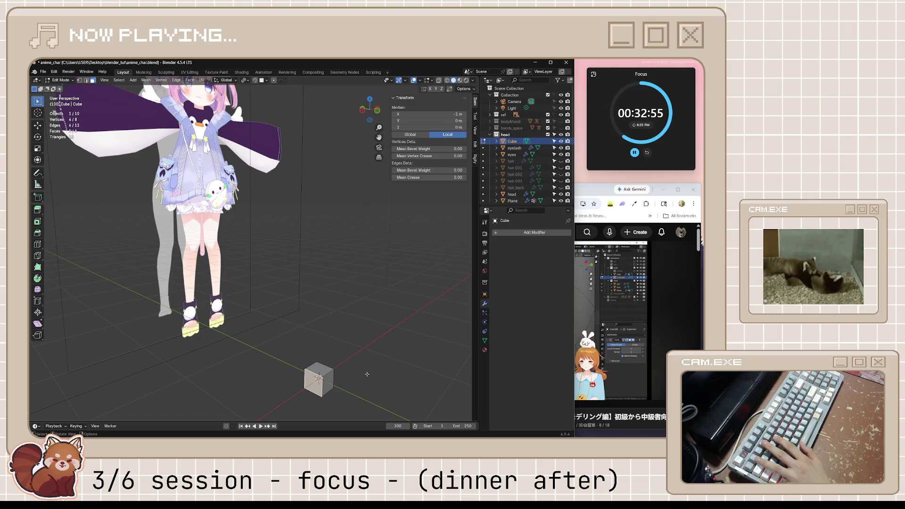
pyautogui.moveTo(317, 377); pyautogui.dragTo(330, 374, button='middle')
pyautogui.press('Tab')
pyautogui.scroll(-2, 372, 384)
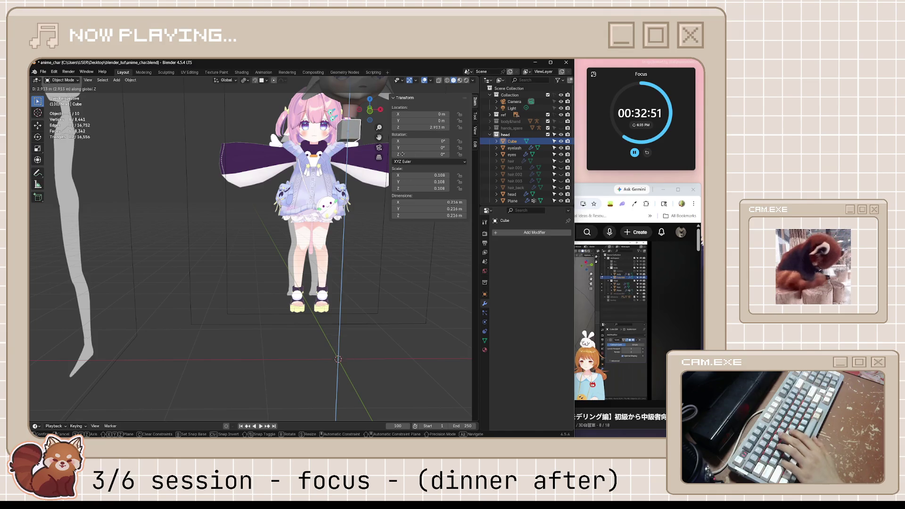
# Step: Place the cube beside the head at X 0.40197 m, Z 3.33081 m
pyautogui.click(378, 151)
pyautogui.press('KP_Decimal')
pyautogui.press('KP_1')
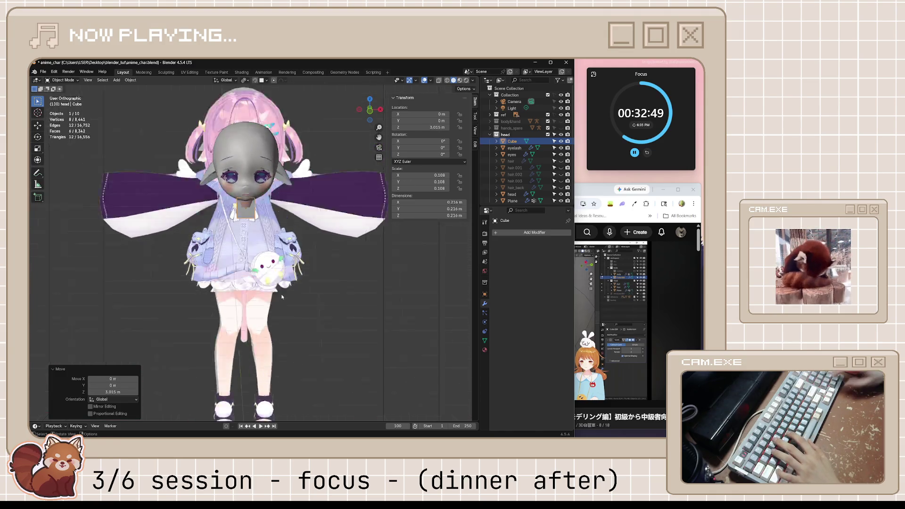
pyautogui.keyDown('ctrl'); pyautogui.moveTo(280, 296); pyautogui.dragTo(320, 276, button='middle'); pyautogui.keyUp('ctrl')
pyautogui.press('g')
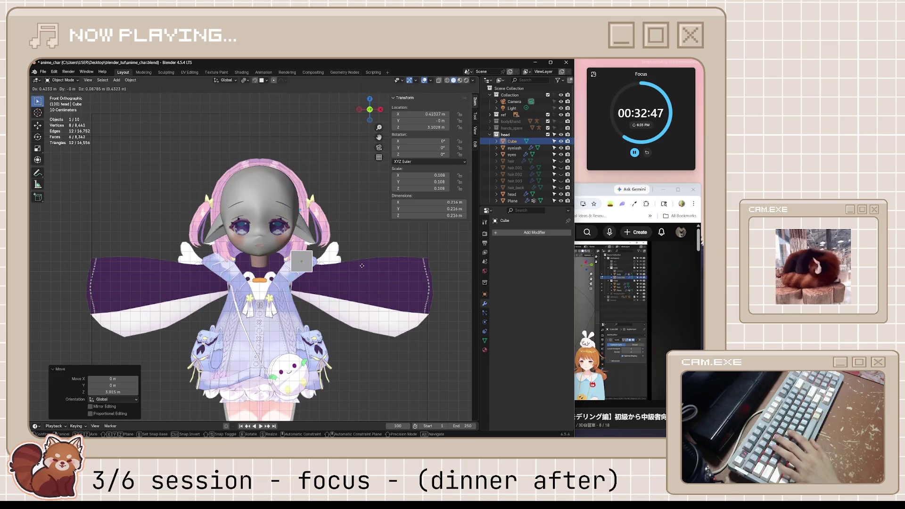
pyautogui.click(365, 242)
pyautogui.scroll(3, 364, 250)
pyautogui.scroll(3, 389, 282)
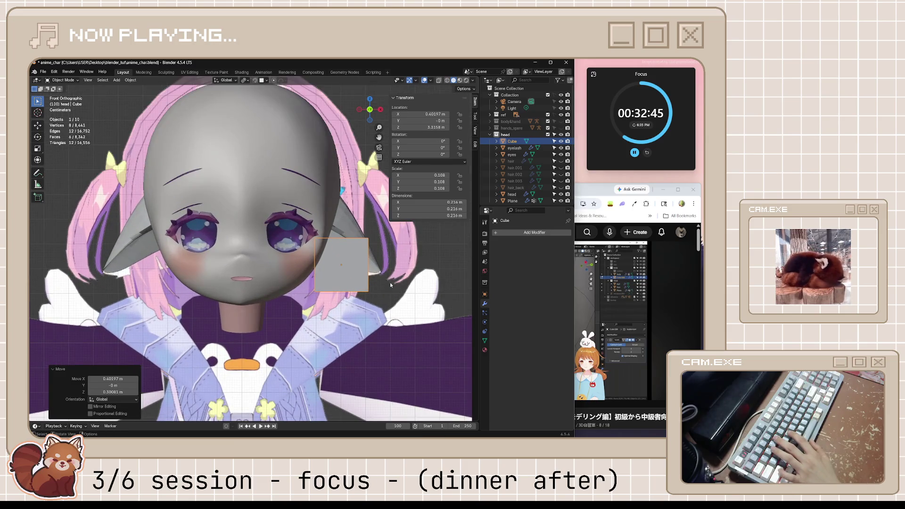
pyautogui.moveTo(391, 281)
pyautogui.mouseDown(button='middle')
pyautogui.moveTo(312, 306)
pyautogui.moveTo(326, 312)
pyautogui.moveTo(315, 309)
pyautogui.moveTo(422, 263)
pyautogui.mouseUp(button='middle')
pyautogui.scroll(2, 312, 306)
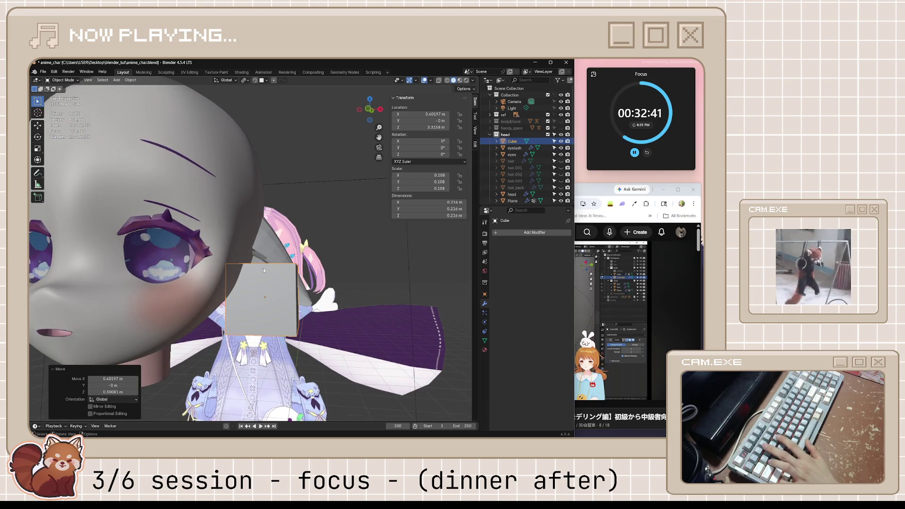
pyautogui.press('Tab')
# Step: Add a centred loop cut and tilt the whole cube 45° around X
pyautogui.hotkey('ctrl', 'r')
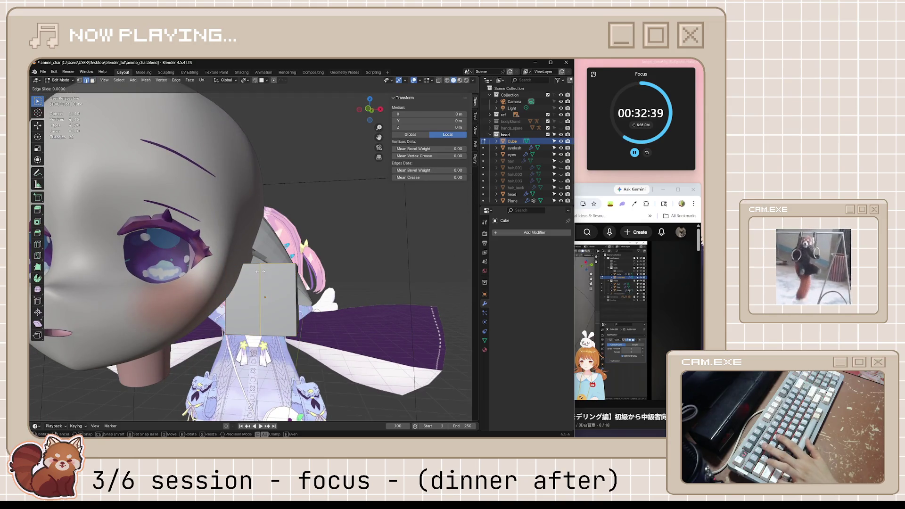
pyautogui.click(260, 271)
pyautogui.rightClick(260, 272)
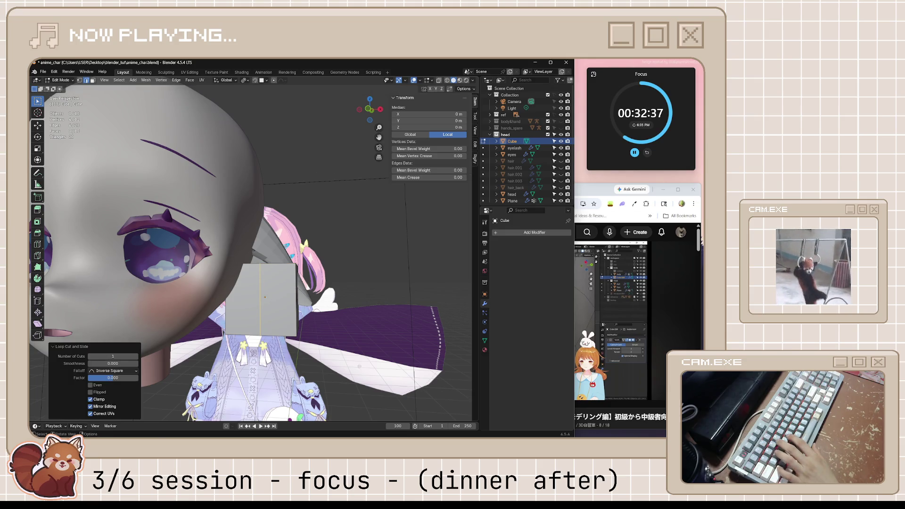
pyautogui.press('a')
pyautogui.press('r')
pyautogui.press('x')
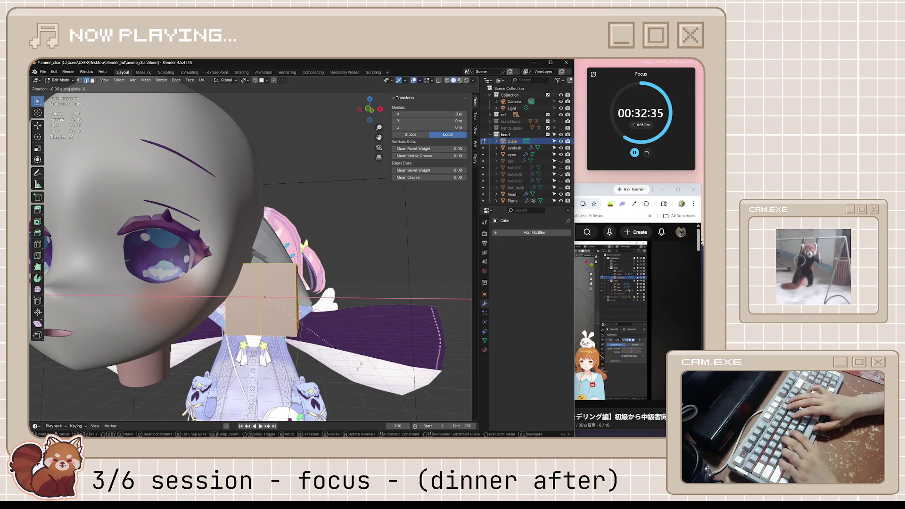
pyautogui.press('4')
pyautogui.press('5')
pyautogui.press('Return')
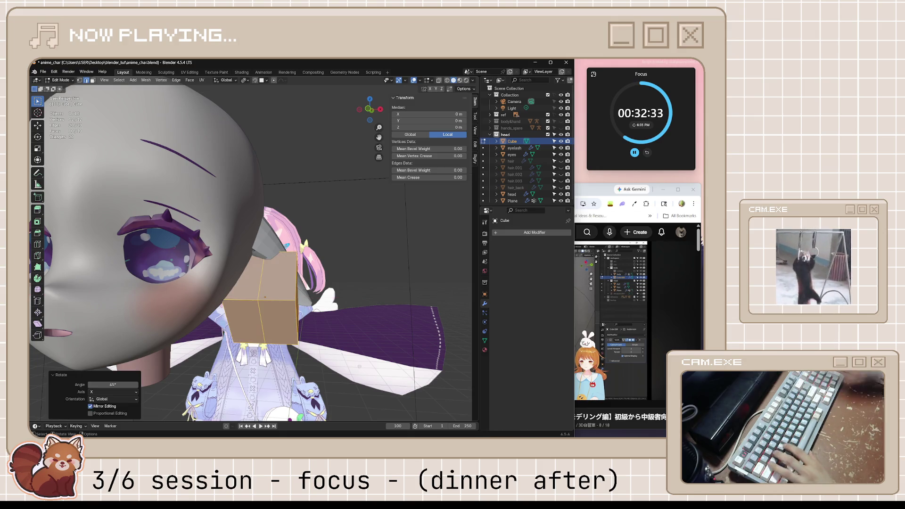
# Step: Shrink the cube's middle edge loop to 0.332
pyautogui.click(340, 285)
pyautogui.keyDown('alt'); pyautogui.click(256, 312); pyautogui.keyUp('alt')
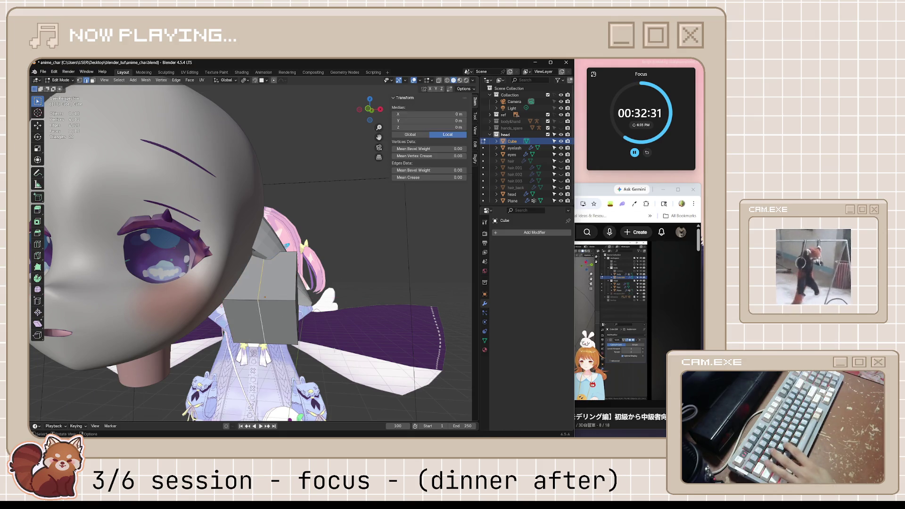
pyautogui.press('s')
pyautogui.click(284, 331)
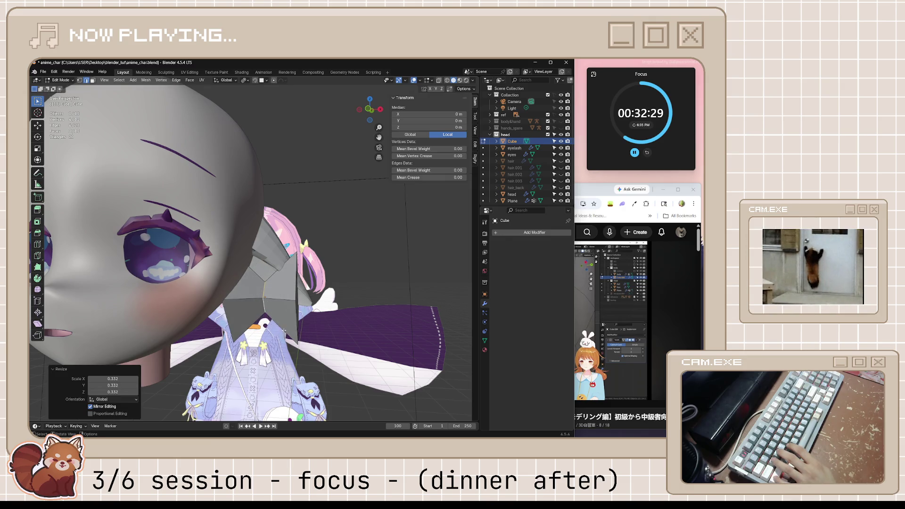
# Step: Delete the ear wedge's back face and its underside face
pyautogui.click(295, 276)
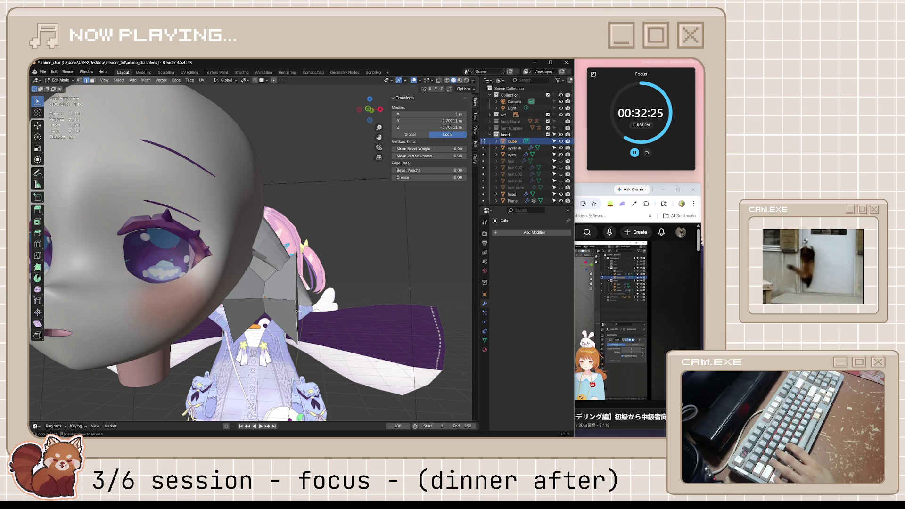
pyautogui.moveTo(297, 311); pyautogui.dragTo(262, 292, button='middle')
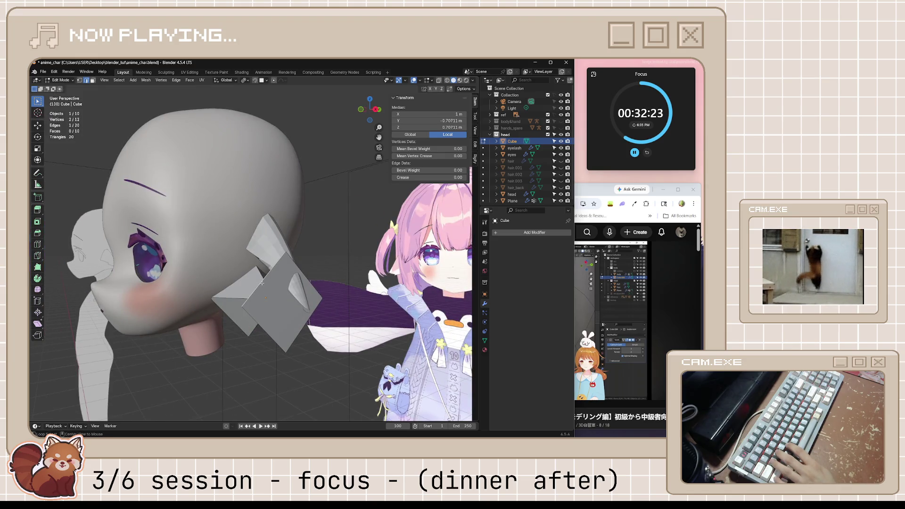
pyautogui.keyDown('alt'); pyautogui.click(283, 309); pyautogui.keyUp('alt')
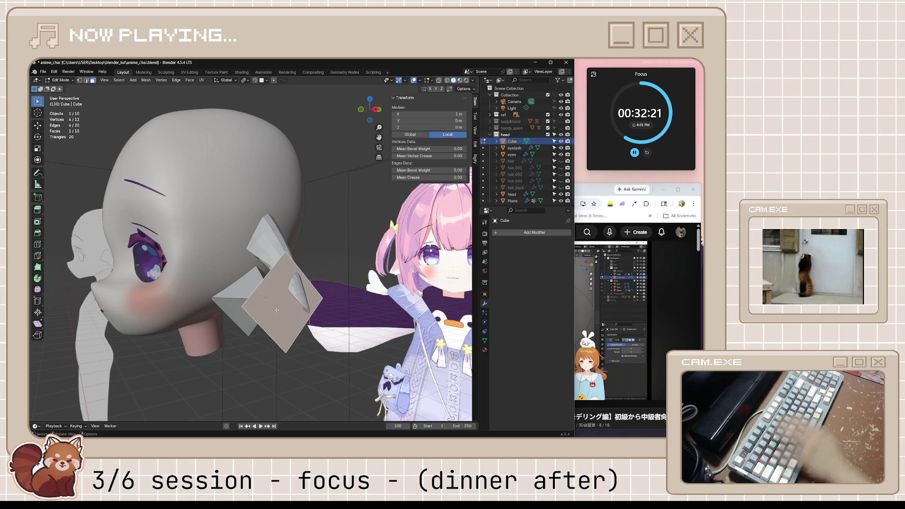
pyautogui.press('x')
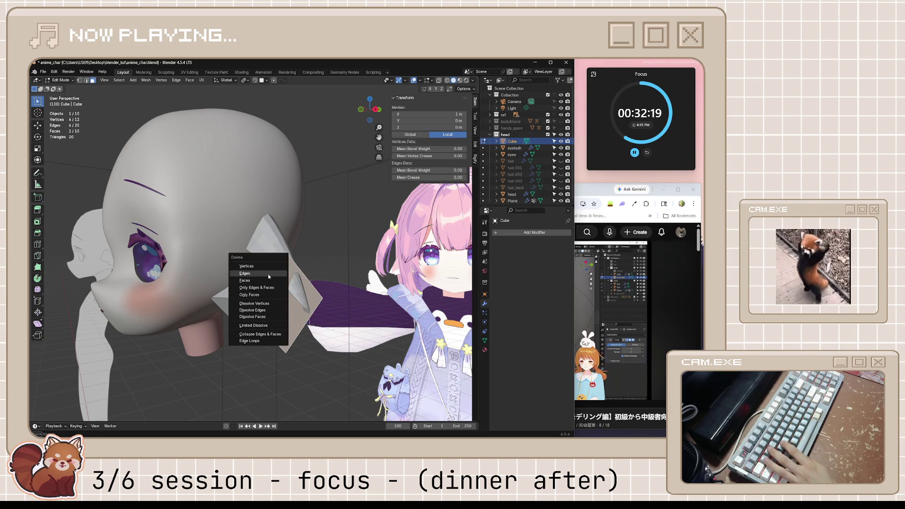
pyautogui.click(268, 283)
pyautogui.moveTo(268, 282)
pyautogui.mouseDown(button='middle')
pyautogui.moveTo(315, 298)
pyautogui.moveTo(254, 263)
pyautogui.moveTo(245, 245)
pyautogui.mouseUp(button='middle')
pyautogui.click(230, 309)
pyautogui.press('x')
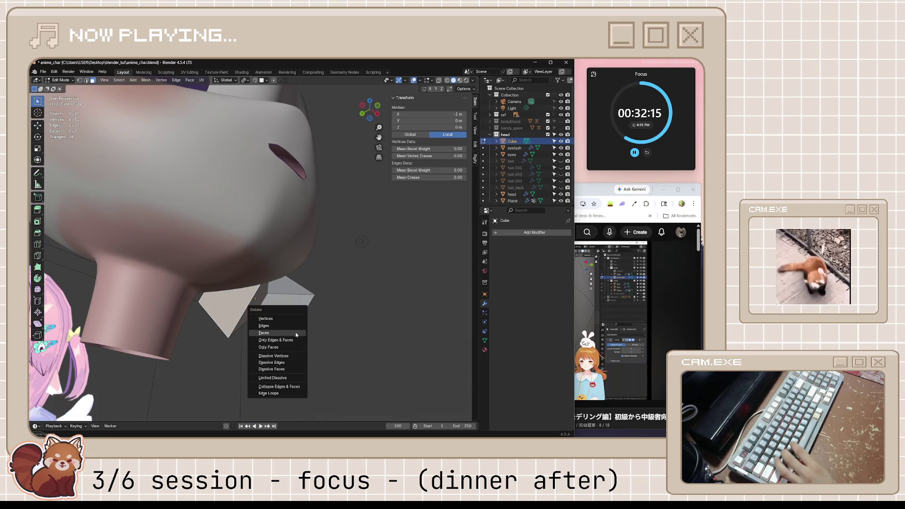
pyautogui.click(296, 334)
# Step: Pinch one ear edge loop almost to a point and scale the other to 0.669
pyautogui.moveTo(296, 334)
pyautogui.mouseDown(button='middle')
pyautogui.moveTo(294, 283)
pyautogui.moveTo(297, 301)
pyautogui.mouseUp(button='middle')
pyautogui.keyDown('alt'); pyautogui.click(293, 291); pyautogui.keyUp('alt')
pyautogui.press('KP_1')
pyautogui.press('s')
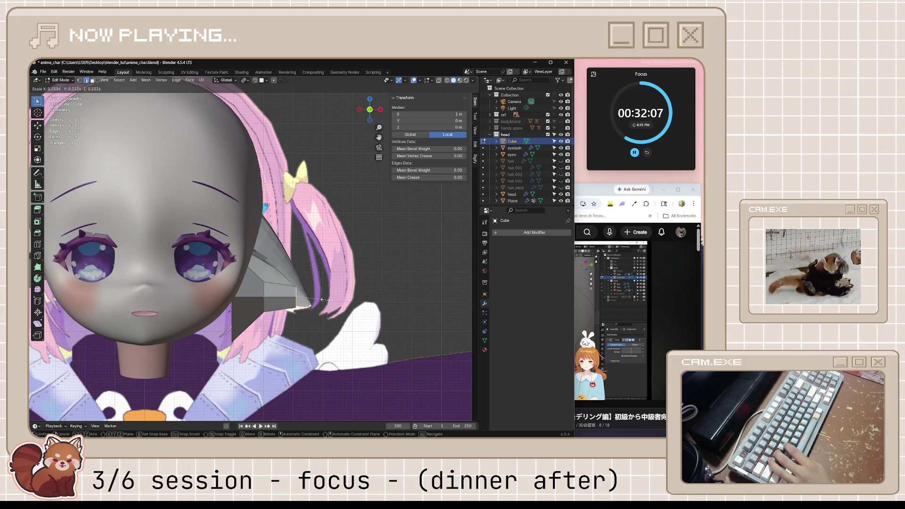
pyautogui.click(298, 296)
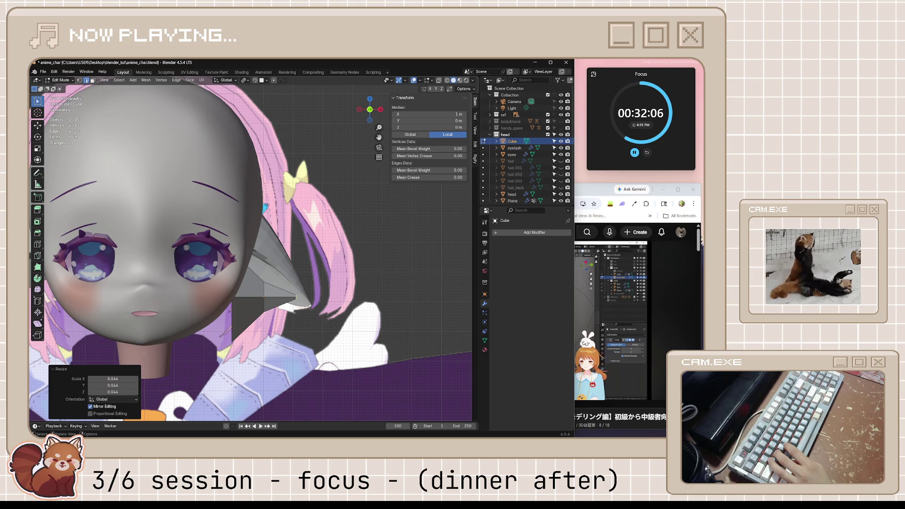
pyautogui.keyDown('alt'); pyautogui.click(231, 318); pyautogui.keyUp('alt')
pyautogui.press('s')
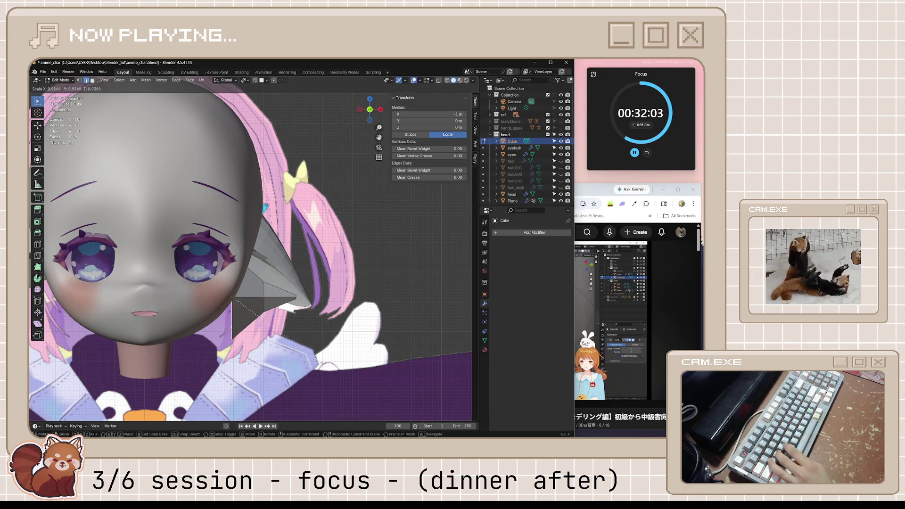
pyautogui.click(289, 349)
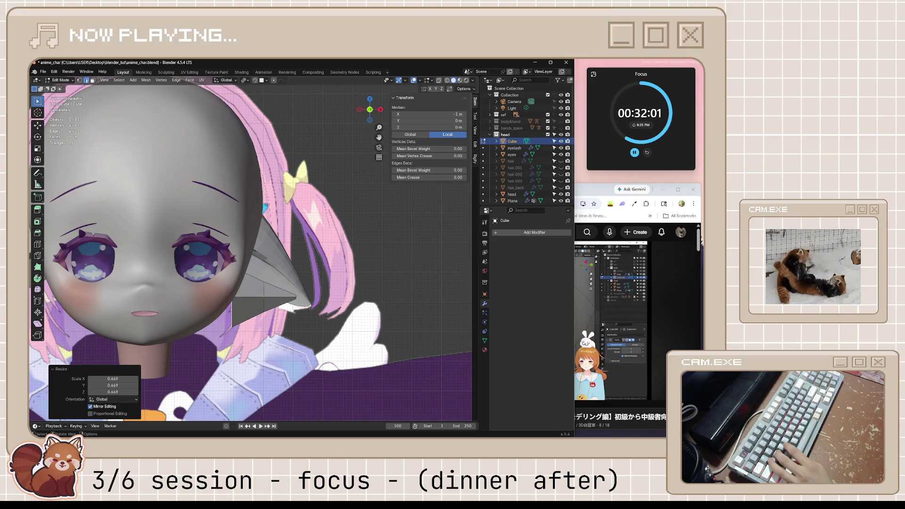
pyautogui.click(601, 191)
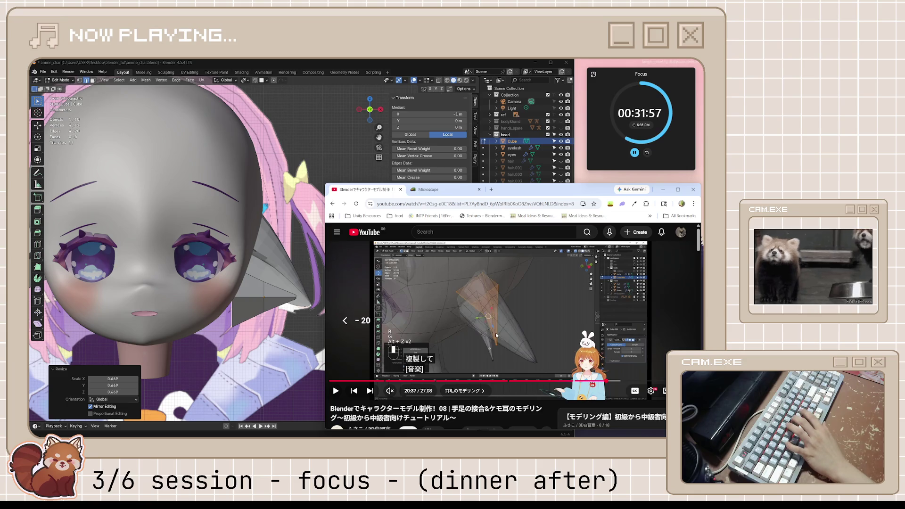
# Step: Rewind the tutorial to 20:07, then return to Blender and select all the ear's geometry
pyautogui.press('j')
pyautogui.press('j')
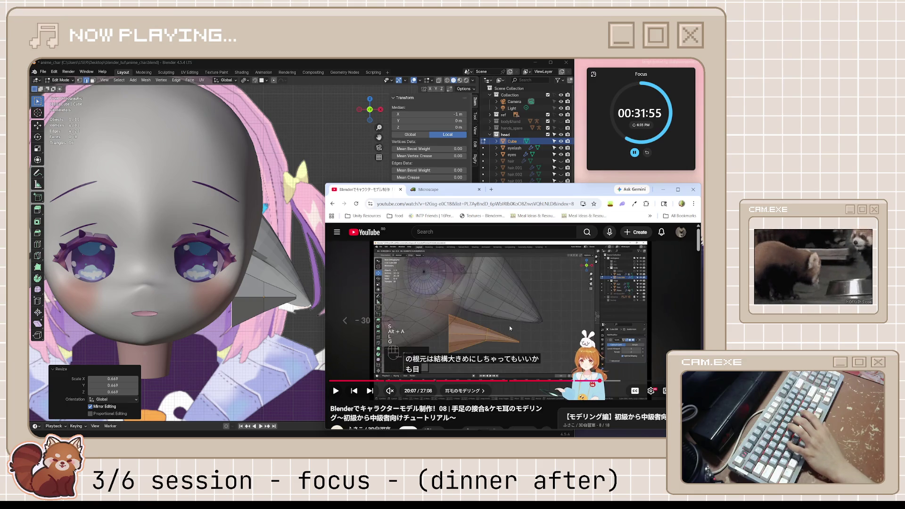
pyautogui.press('k')
pyautogui.press('k')
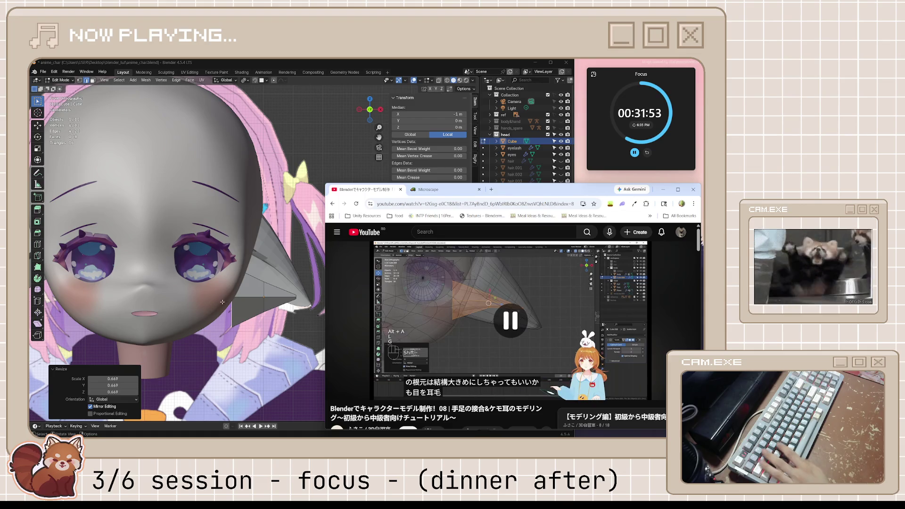
pyautogui.click(269, 312)
pyautogui.press('a')
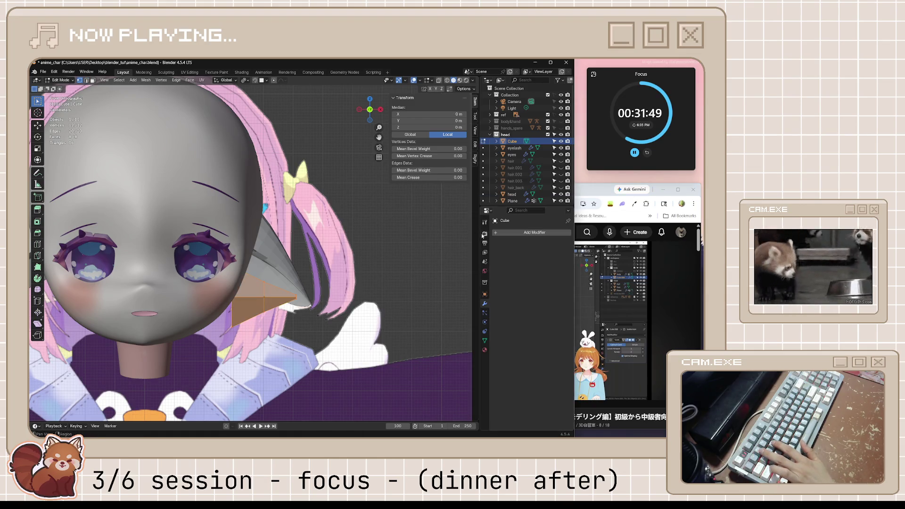
# Step: Give the ear one subdivision level, then lower the inner-ear piece's tip vertices along Z
pyautogui.press('Tab')
pyautogui.hotkey('ctrl', '1')
pyautogui.press('Tab')
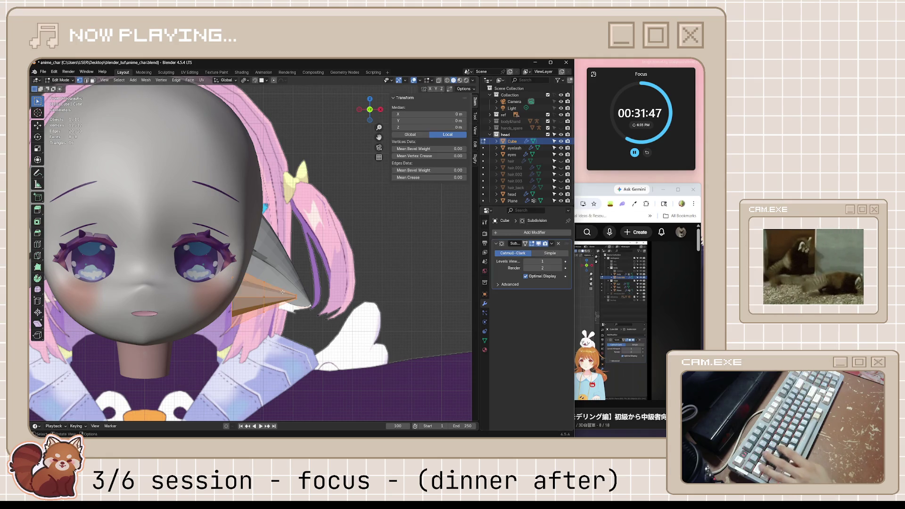
pyautogui.click(284, 293)
pyautogui.press('g')
pyautogui.press('z')
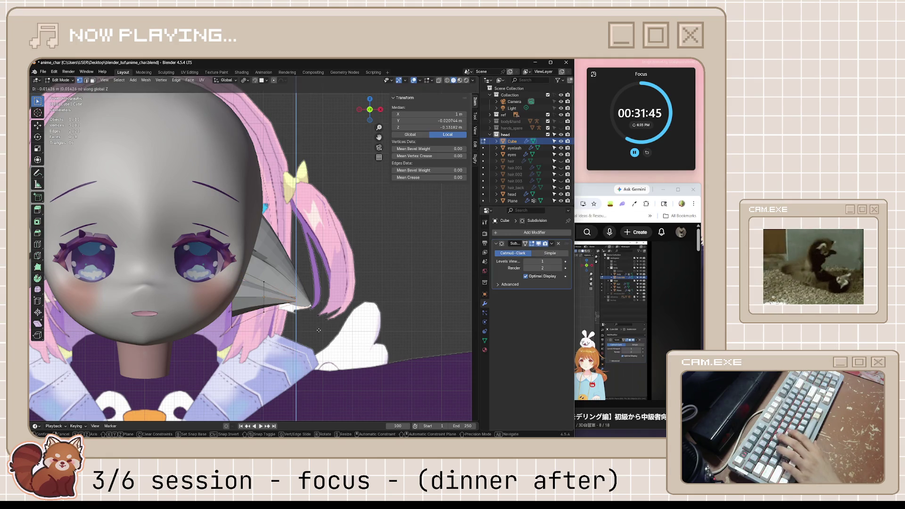
pyautogui.click(306, 322)
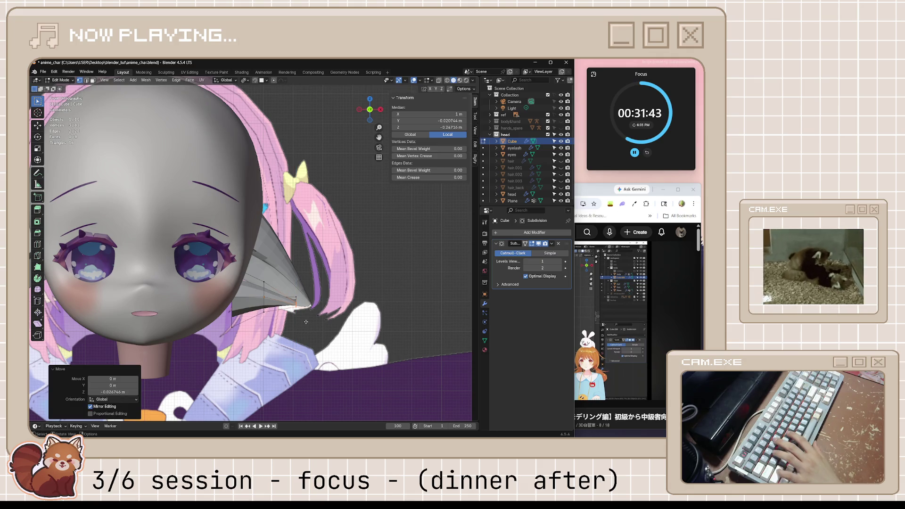
# Step: With X-ray on, lower another vertex group and shrink-fatten a vertex loop to thin the piece
pyautogui.hotkey('alt', 'z')
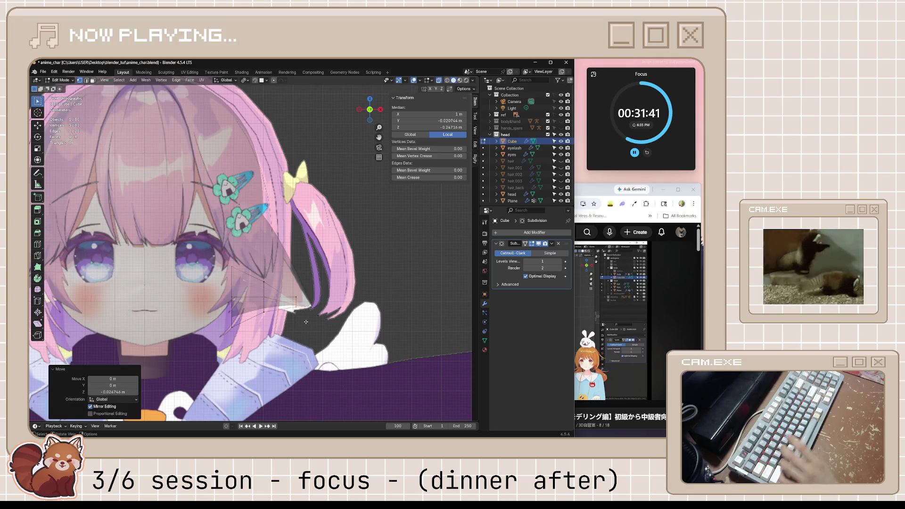
pyautogui.hotkey('ctrl', 'z')
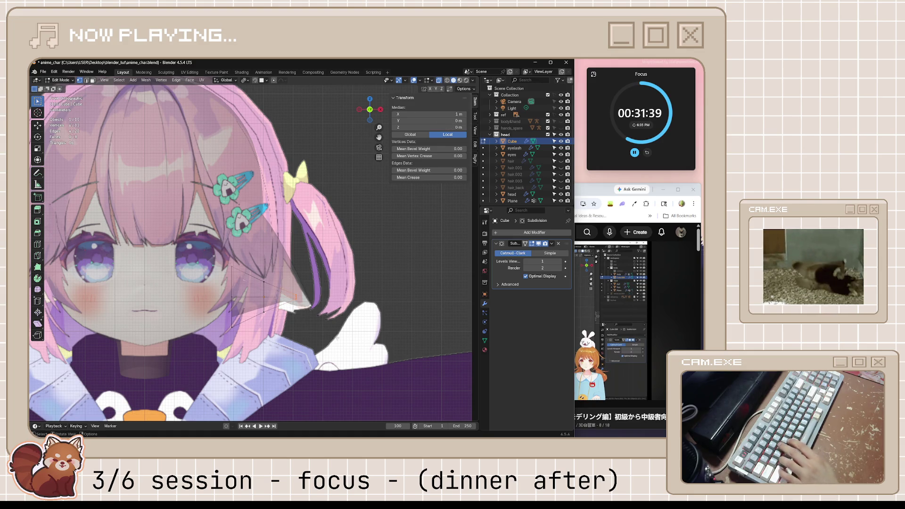
pyautogui.press('g')
pyautogui.press('z')
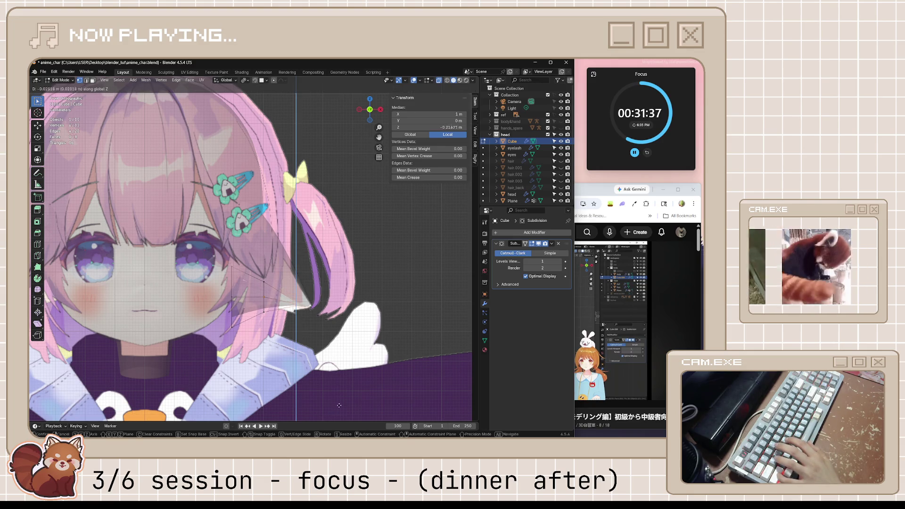
pyautogui.click(288, 358)
pyautogui.keyDown('alt'); pyautogui.click(229, 277); pyautogui.keyUp('alt')
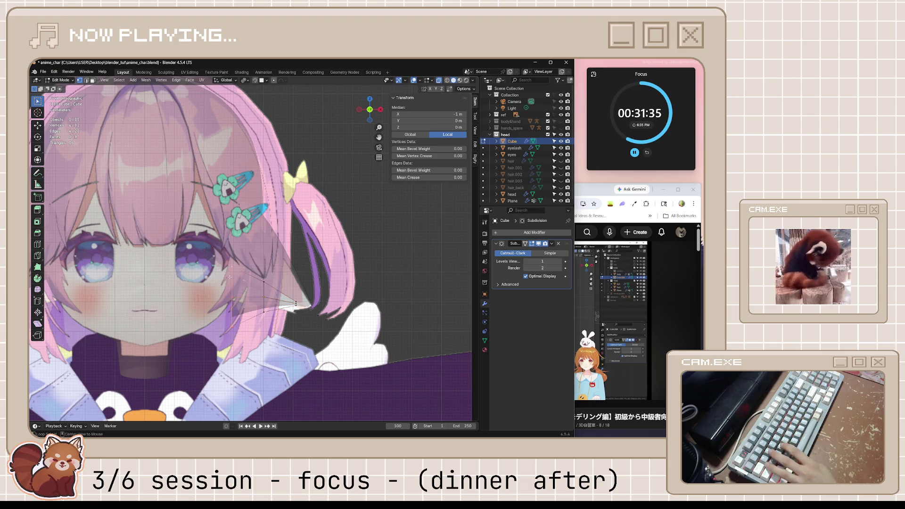
pyautogui.hotkey('alt', 's')
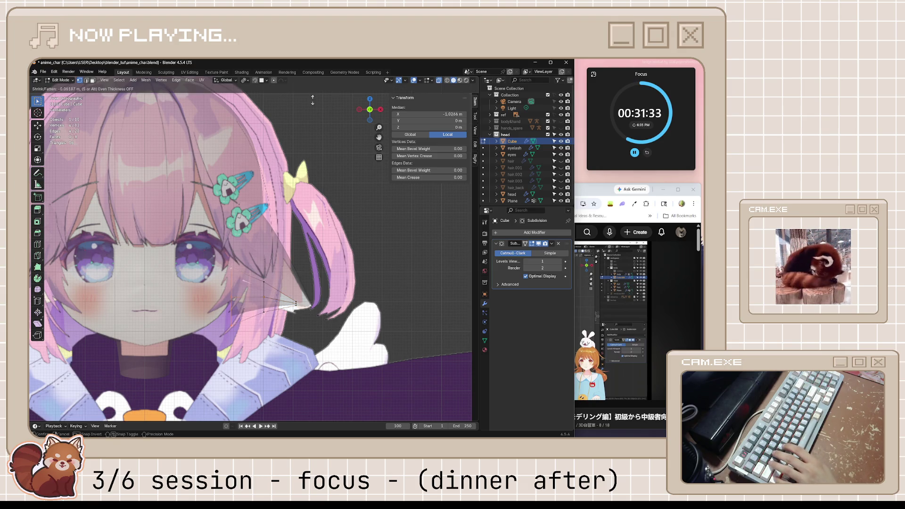
pyautogui.click(313, 382)
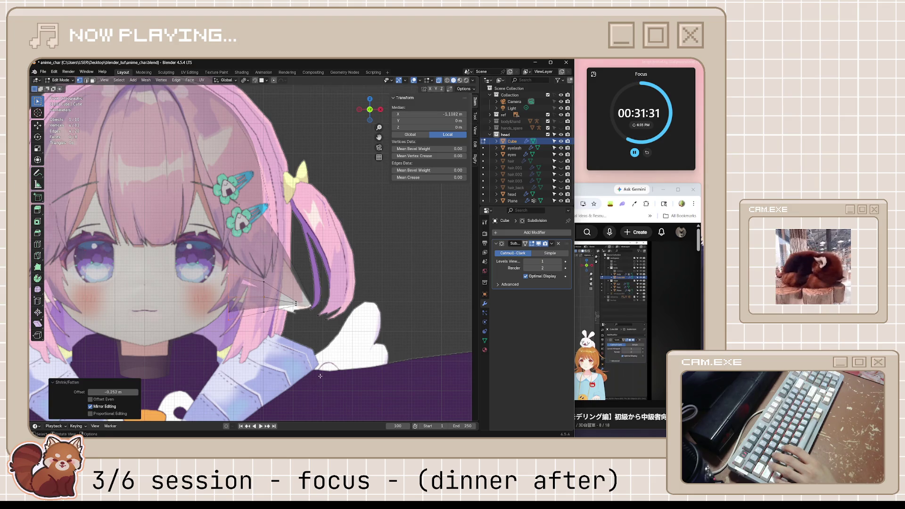
# Step: Turn X-ray off, scale the whole piece to 0.960 and tilt it about 7 degrees
pyautogui.hotkey('alt', 'z')
pyautogui.press('a')
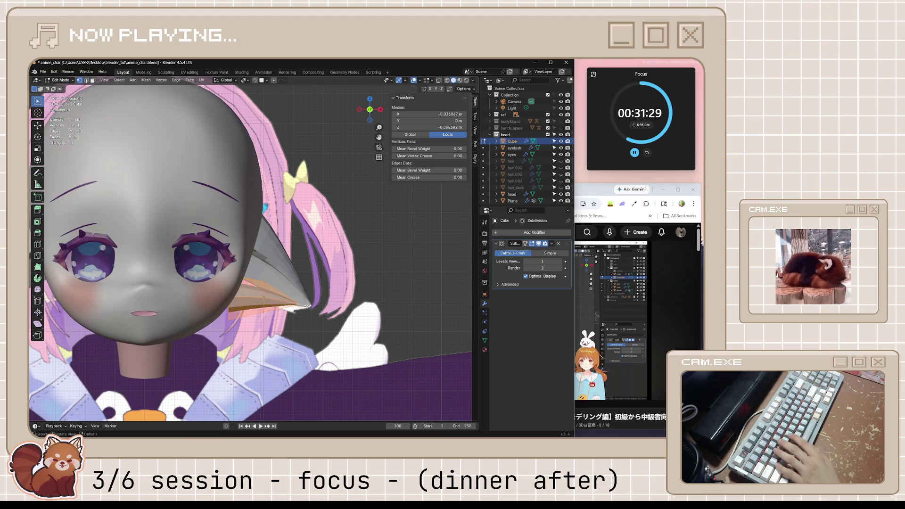
pyautogui.press('s')
pyautogui.click(307, 304)
pyautogui.press('r')
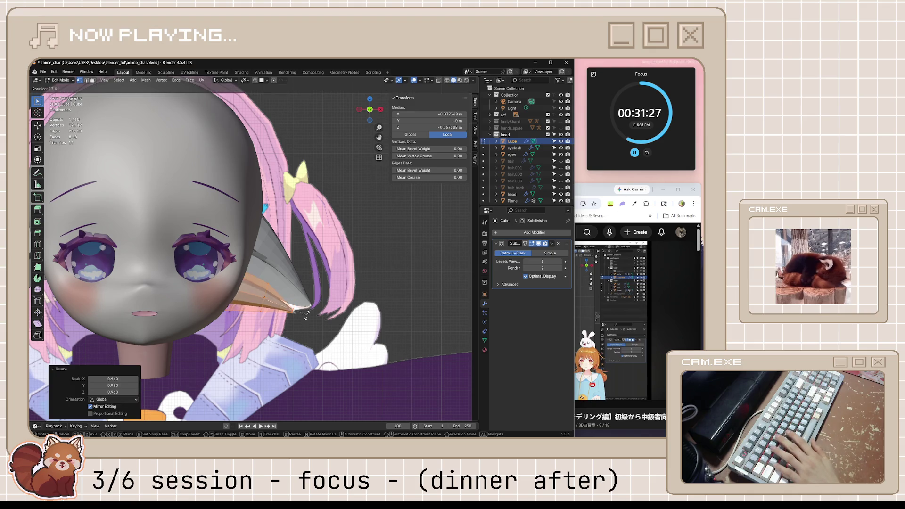
pyautogui.click(306, 311)
pyautogui.press('r')
pyautogui.click(305, 314)
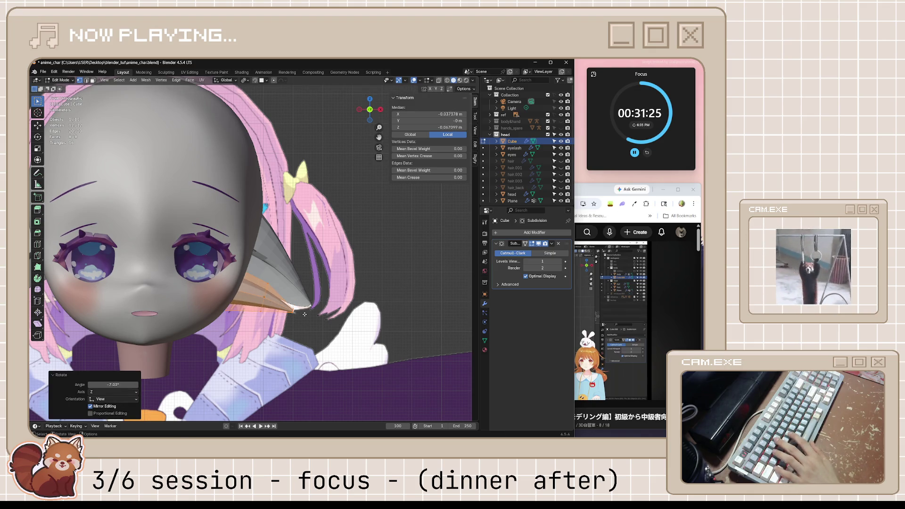
# Step: Move the piece up and left, rotate it 4.96°, and nudge it into place
pyautogui.press('g')
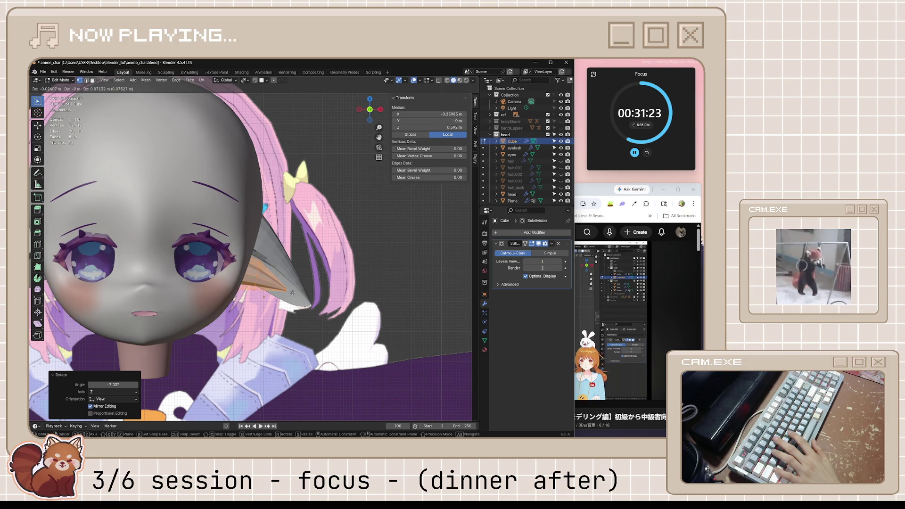
pyautogui.click(291, 288)
pyautogui.press('r')
pyautogui.click(290, 295)
pyautogui.press('g')
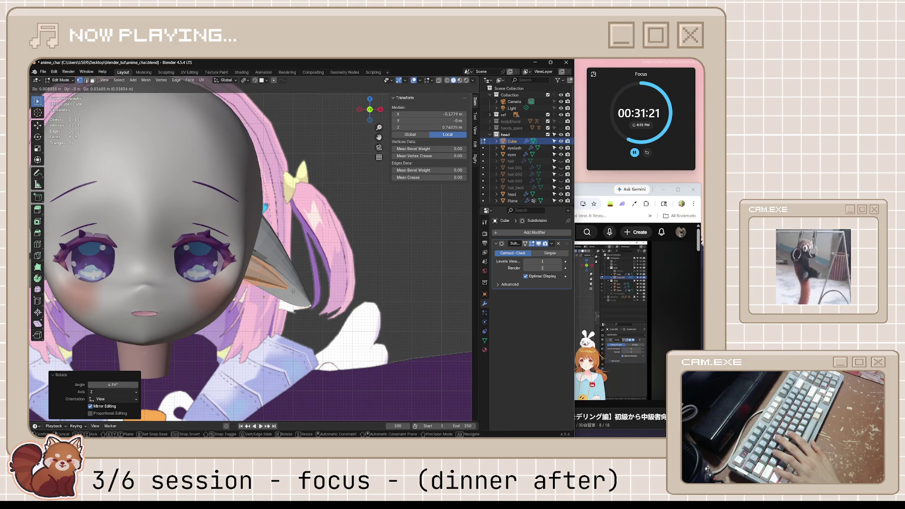
pyautogui.click(293, 289)
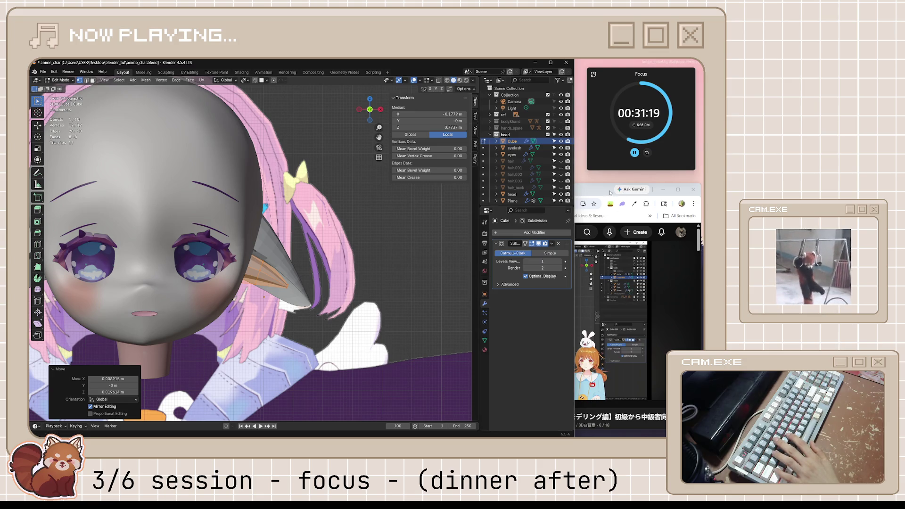
pyautogui.click(592, 194)
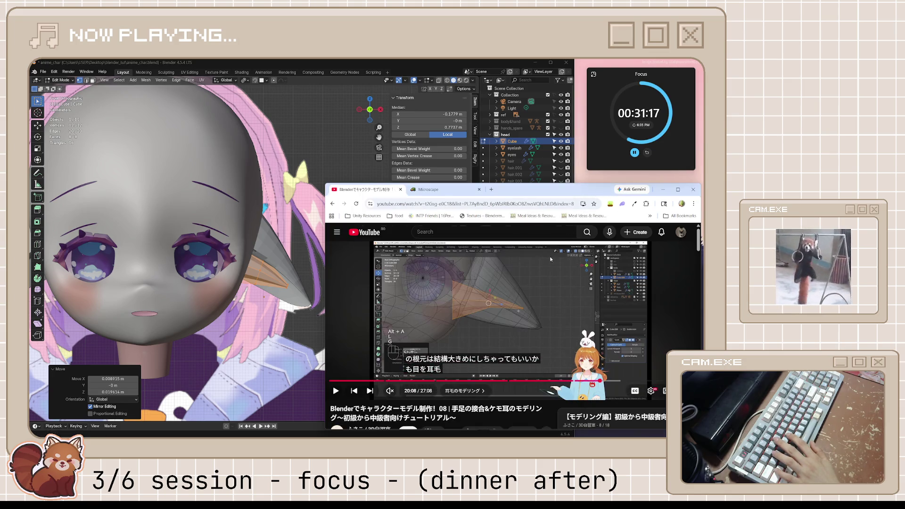
# Step: Move the selected vertices of the inner-ear piece and view the ear from the side
pyautogui.click(292, 281)
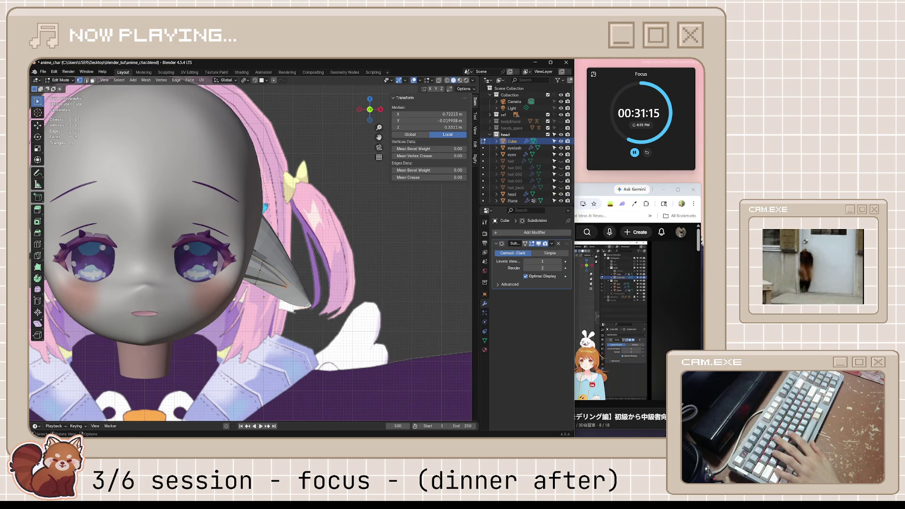
pyautogui.press('g')
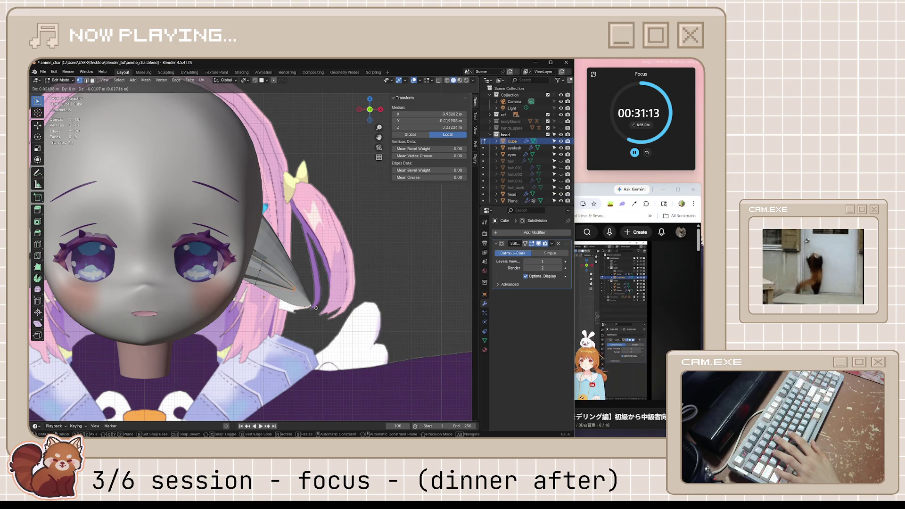
pyautogui.click(315, 308)
pyautogui.moveTo(316, 308)
pyautogui.mouseDown(button='middle')
pyautogui.moveTo(247, 254)
pyautogui.moveTo(263, 263)
pyautogui.mouseUp(button='middle')
# Step: Sink the whole inner-ear piece into the ear along Y and save the file
pyautogui.press('a')
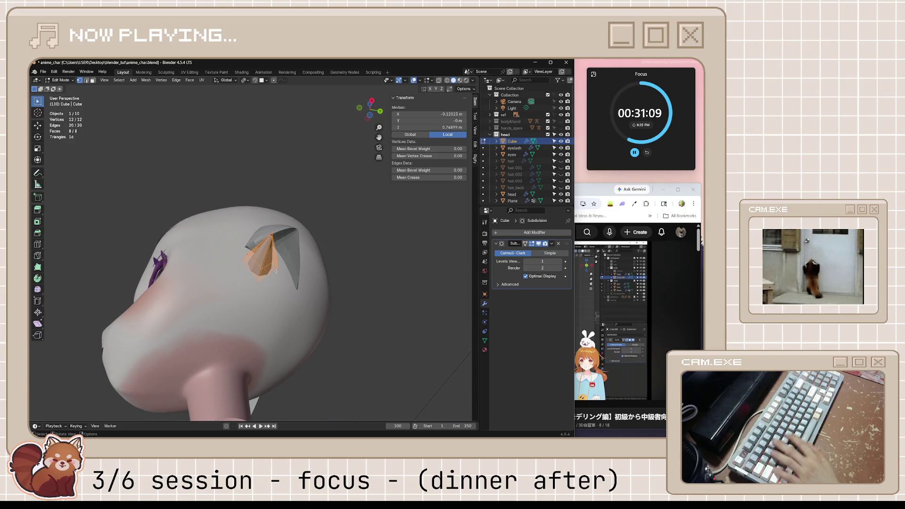
pyautogui.press('g')
pyautogui.press('y')
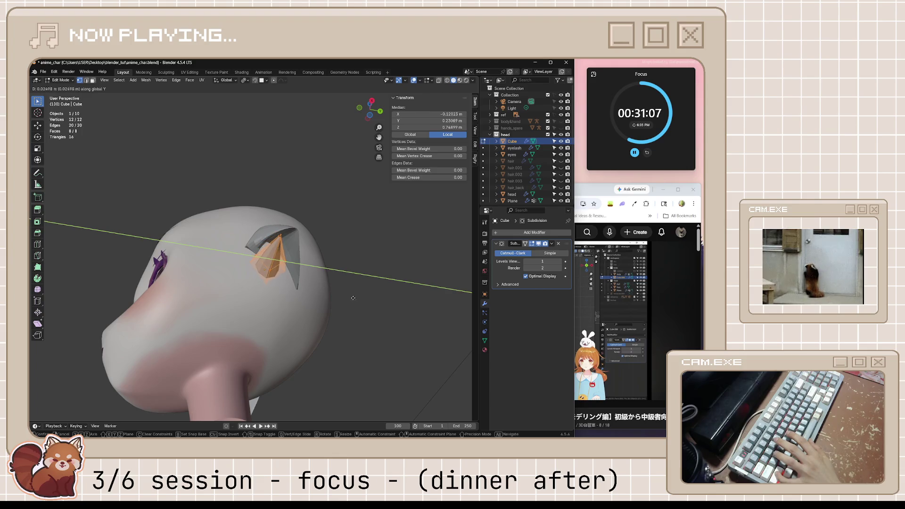
pyautogui.click(376, 303)
pyautogui.moveTo(376, 304); pyautogui.dragTo(401, 335, button='middle')
pyautogui.hotkey('ctrl', 's')
# Step: Reselect the whole inner-ear piece and scale it down to 0.838
pyautogui.hotkey('alt', 'a')
pyautogui.scroll(-5, 383, 253)
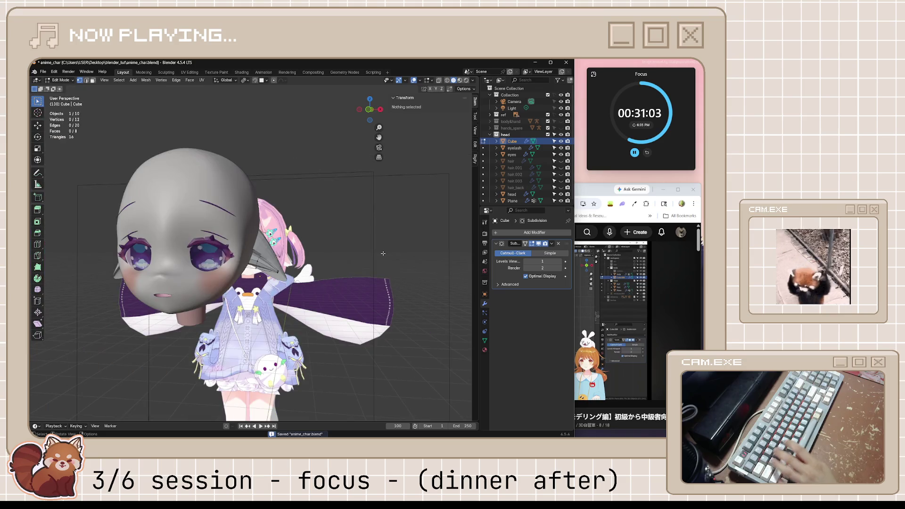
pyautogui.scroll(6, 365, 265)
pyautogui.press('a')
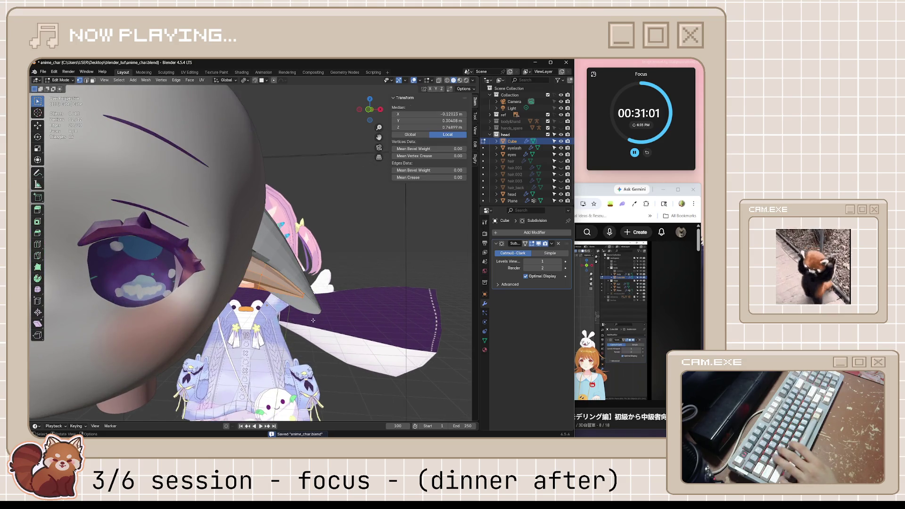
pyautogui.press('s')
pyautogui.click(234, 237)
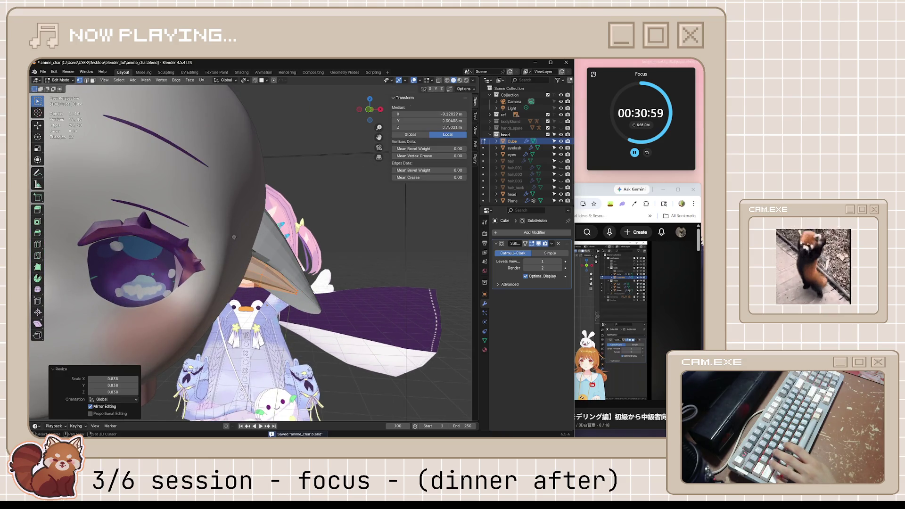
# Step: In front view, resize the piece to 0.896 and resume the tutorial video
pyautogui.press('KP_1')
pyautogui.scroll(-2, 349, 310)
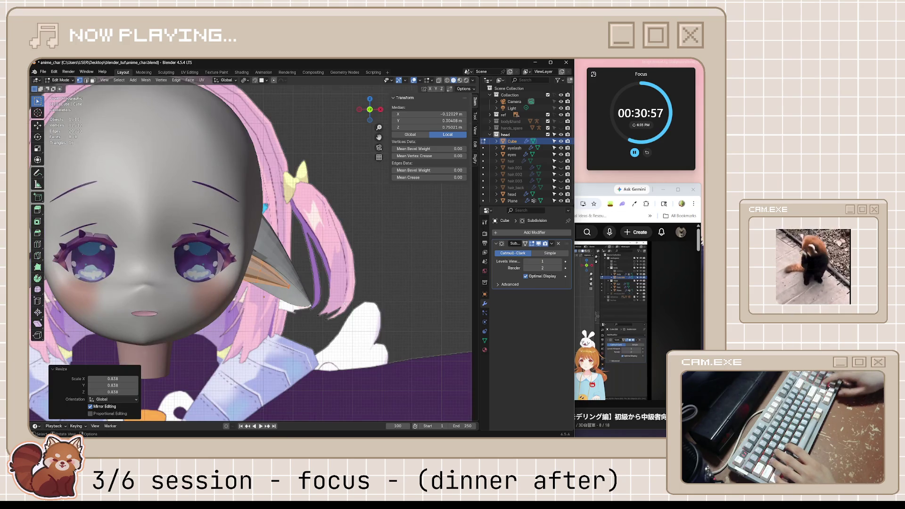
pyautogui.press('s')
pyautogui.click(349, 345)
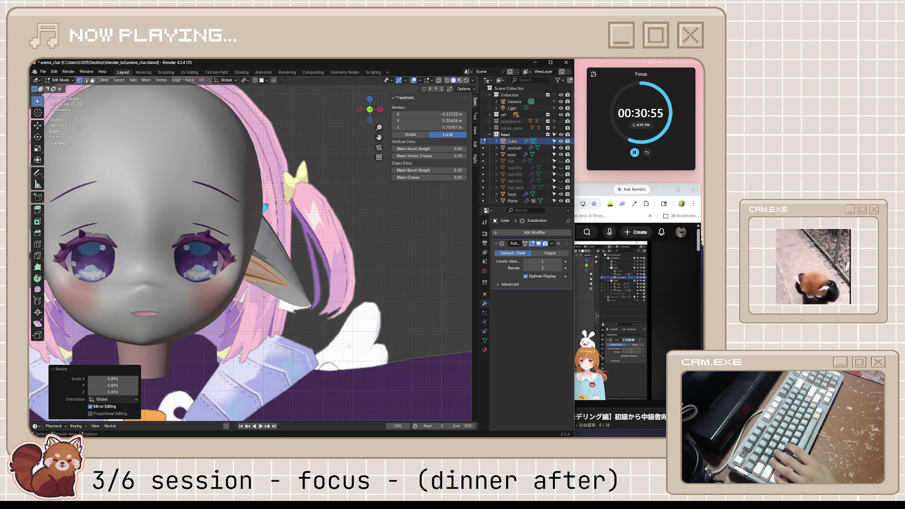
pyautogui.click(612, 330)
pyautogui.click(548, 343)
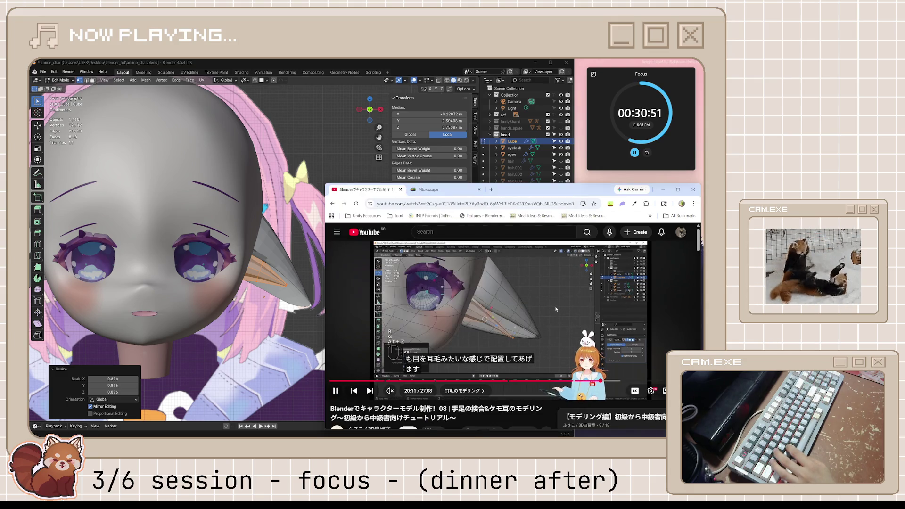
# Step: Skip the tutorial ahead 30 seconds, pause it near 20:57, and orbit the Blender view
pyautogui.press('l')
pyautogui.press('l')
pyautogui.press('l')
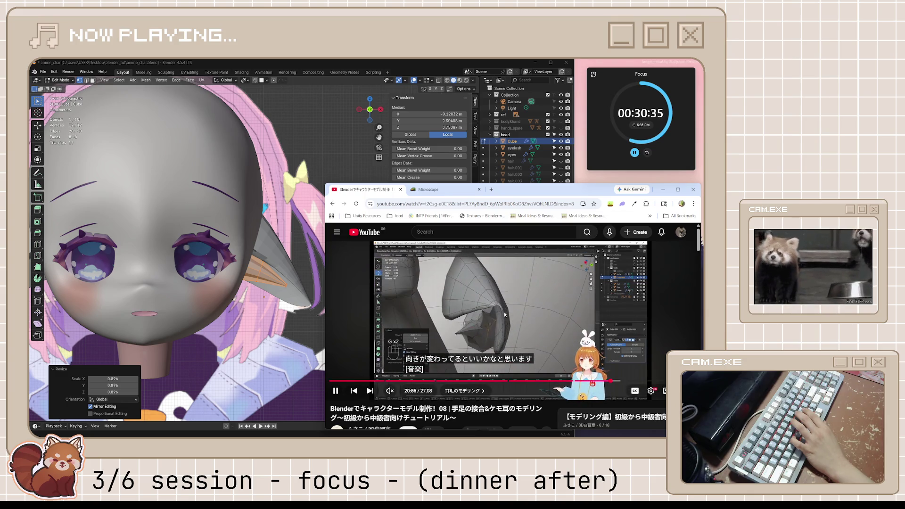
pyautogui.press('XF86AudioPlay')
pyautogui.moveTo(197, 291); pyautogui.dragTo(279, 309, button='middle')
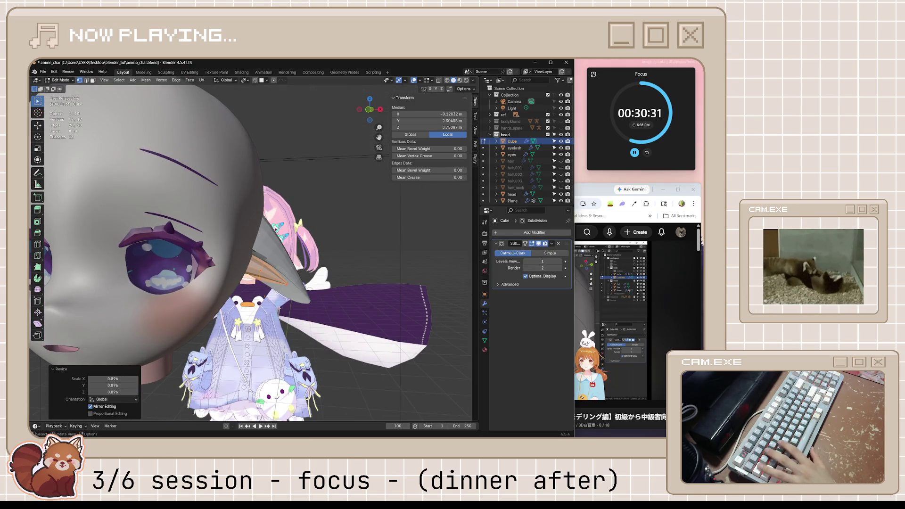
# Step: Duplicate the inner-ear piece, raise the copy slightly, and frame it in front view
pyautogui.press('Tab')
pyautogui.hotkey('shift', 'd')
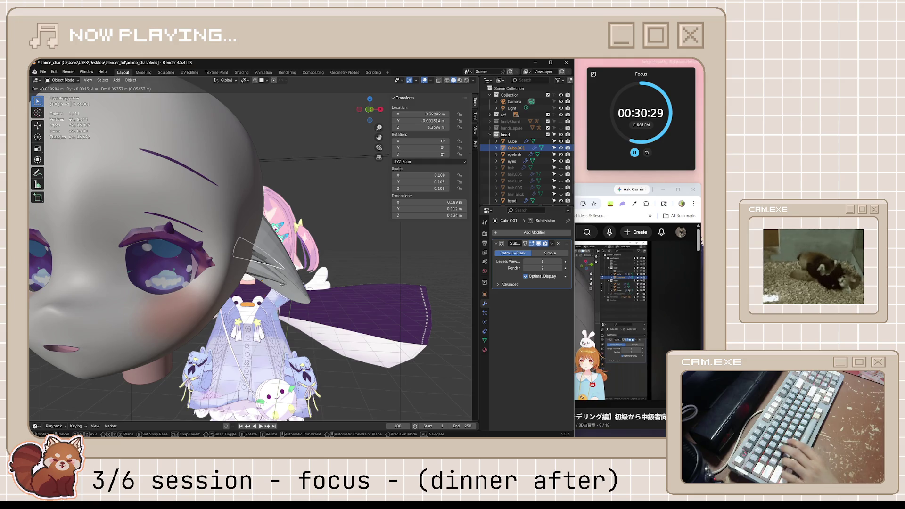
pyautogui.press('z')
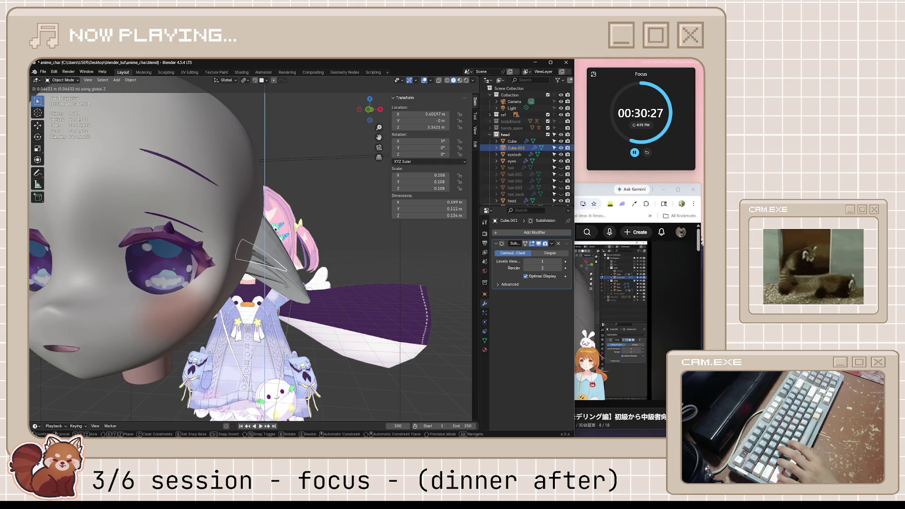
pyautogui.click(284, 284)
pyautogui.moveTo(289, 286); pyautogui.dragTo(290, 289, button='middle')
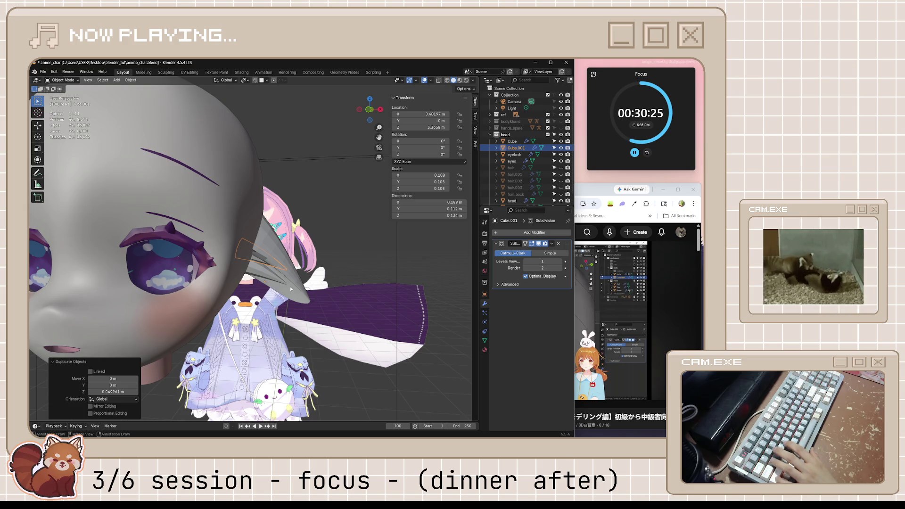
pyautogui.press('KP_1')
pyautogui.press('KP_Decimal')
# Step: In Edit Mode with X-ray on, select a single vertex of the inner-ear piece
pyautogui.press('Tab')
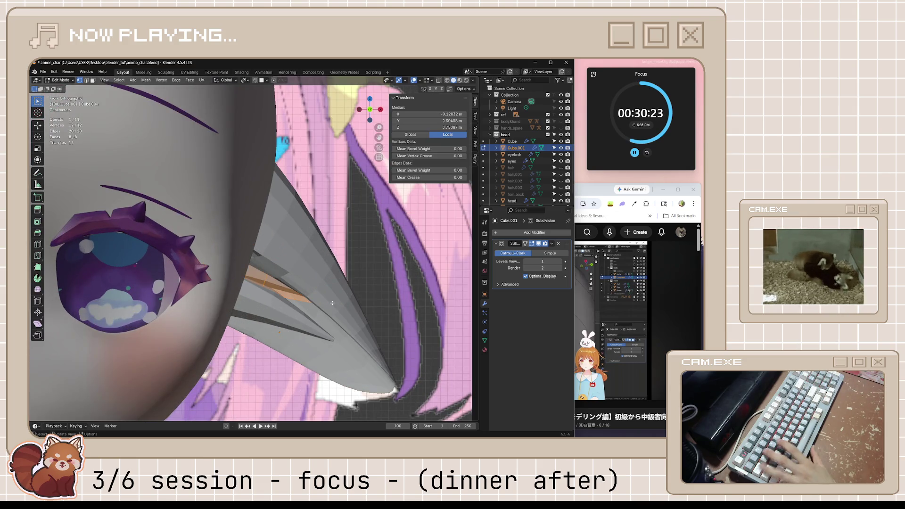
pyautogui.hotkey('alt', 'z')
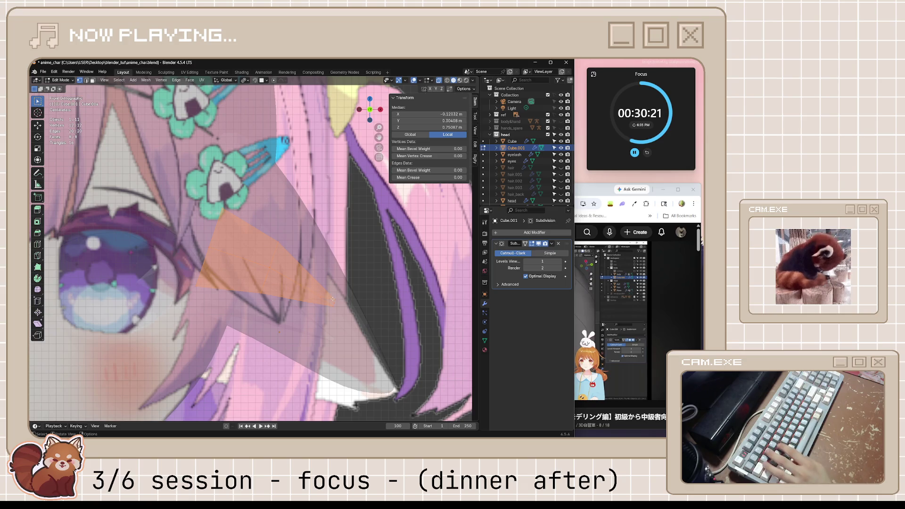
pyautogui.click(335, 305)
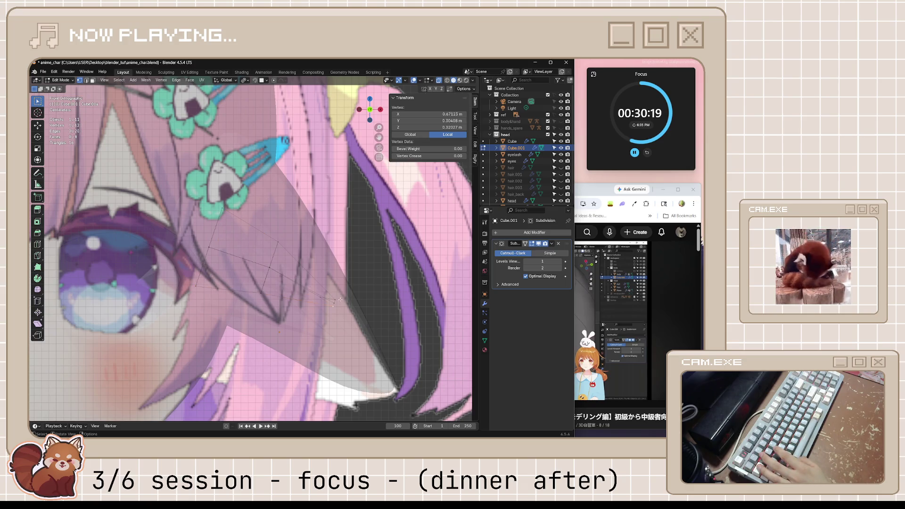
pyautogui.hotkey('alt', 'z')
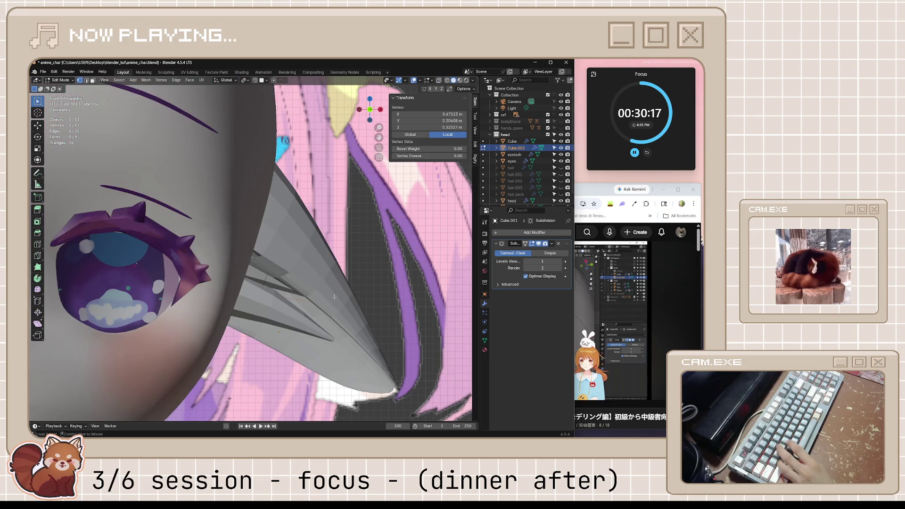
pyautogui.hotkey('alt', 'z')
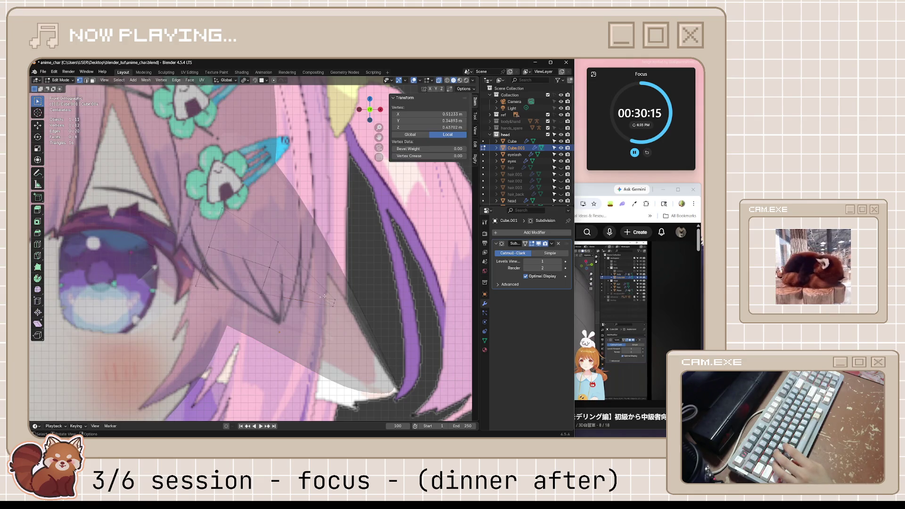
# Step: Move the vertex 0.017 m in X and −0.095 m in Y, then save anime_char.blend
pyautogui.moveTo(315, 296)
pyautogui.mouseDown(button='middle')
pyautogui.moveTo(285, 304)
pyautogui.moveTo(240, 281)
pyautogui.moveTo(203, 306)
pyautogui.mouseUp(button='middle')
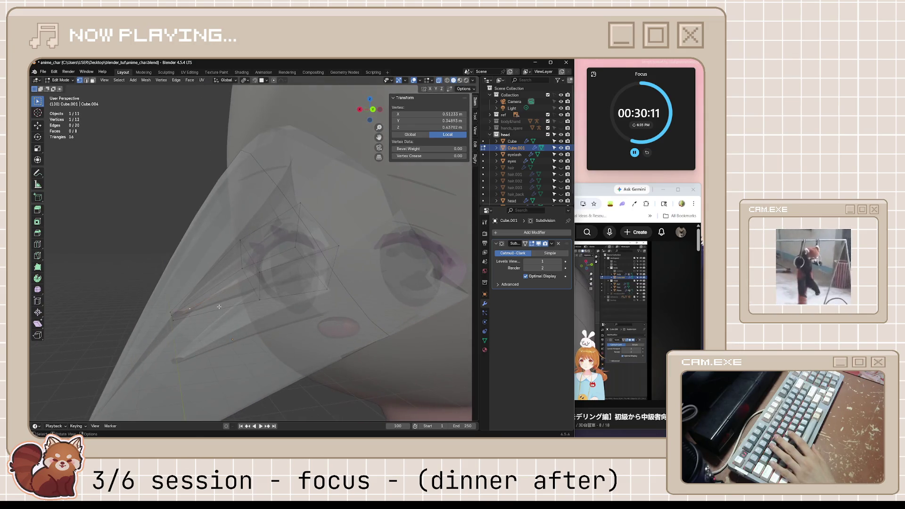
pyautogui.press('g')
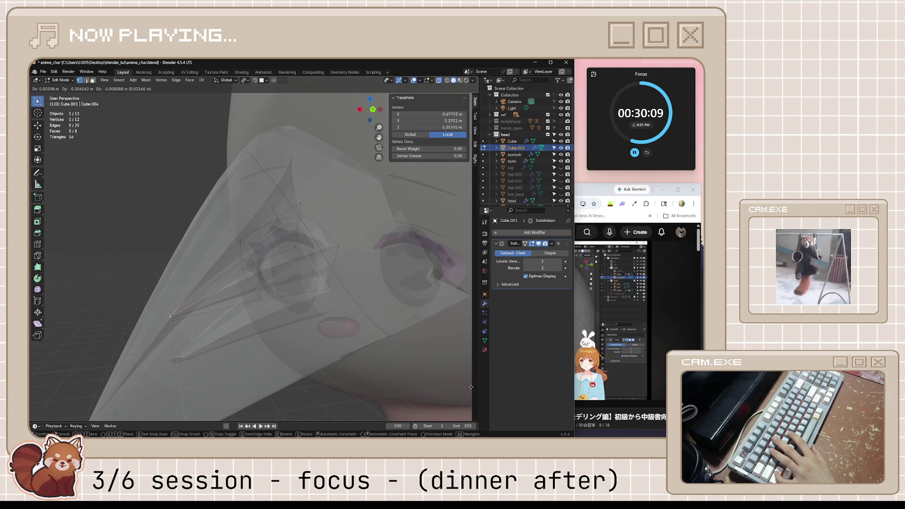
pyautogui.click(48, 381)
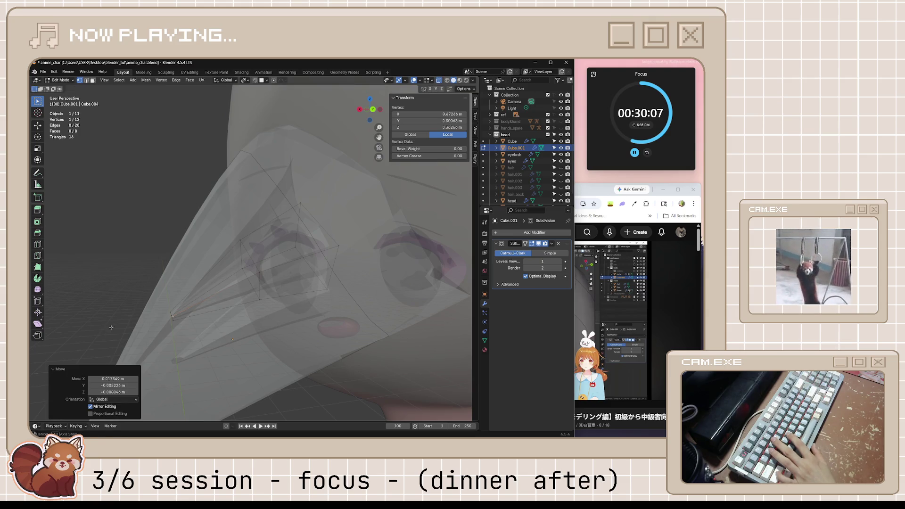
pyautogui.moveTo(111, 327)
pyautogui.mouseDown(button='middle')
pyautogui.moveTo(348, 332)
pyautogui.moveTo(321, 307)
pyautogui.mouseUp(button='middle')
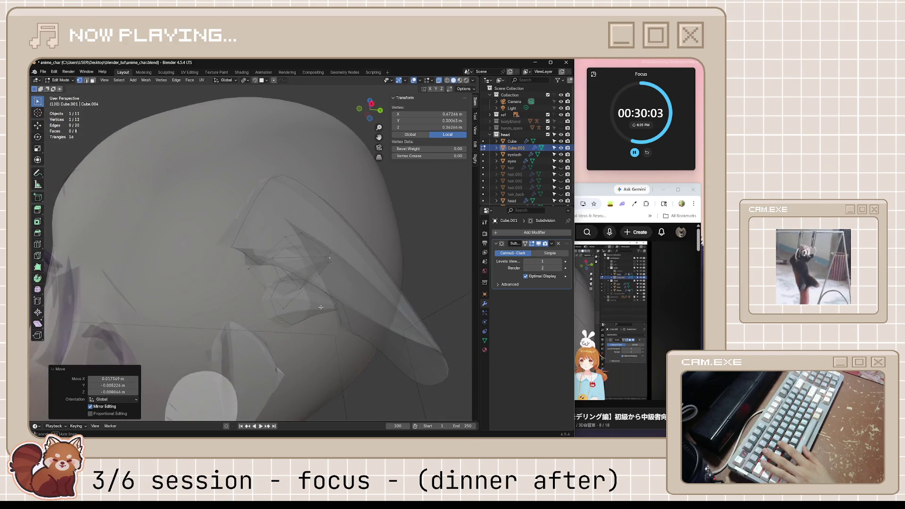
pyautogui.press('KP_1')
pyautogui.hotkey('ctrl', 's')
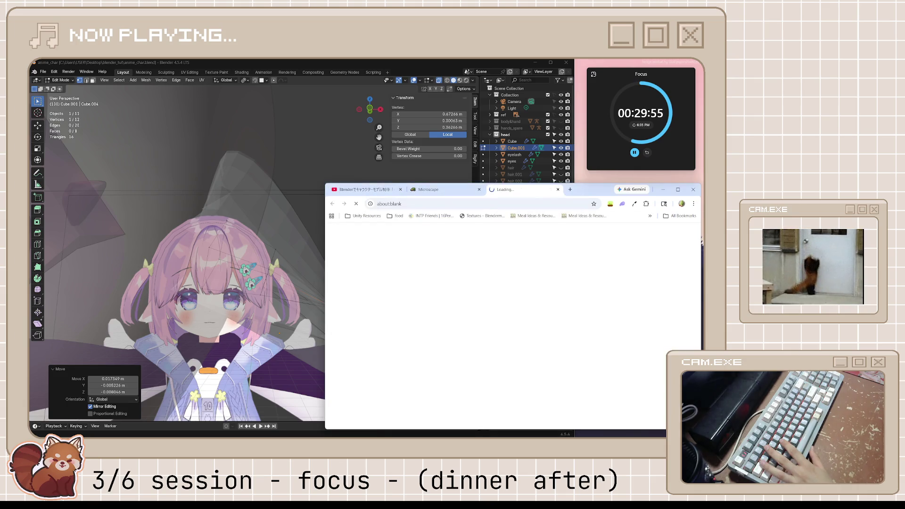
# Step: Mute the YouTube ad and briefly bring up, then hide, the music player
pyautogui.click(357, 392)
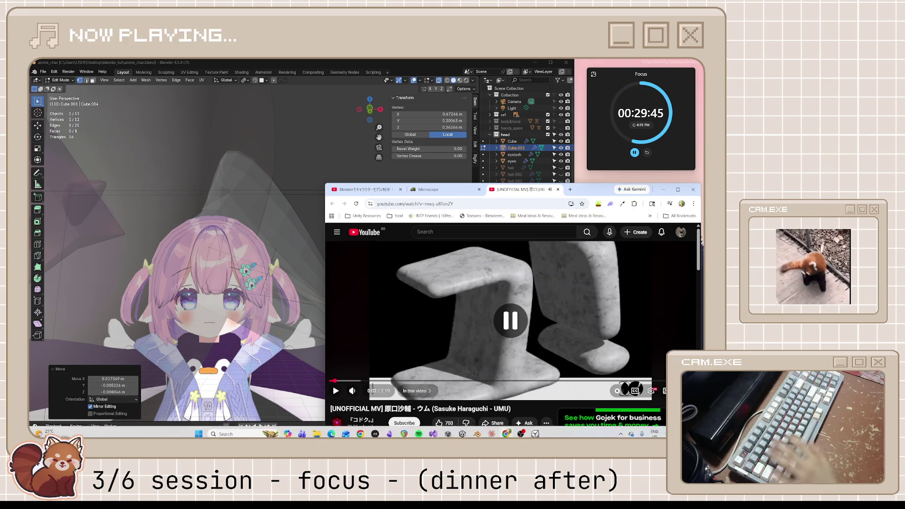
pyautogui.click(418, 430)
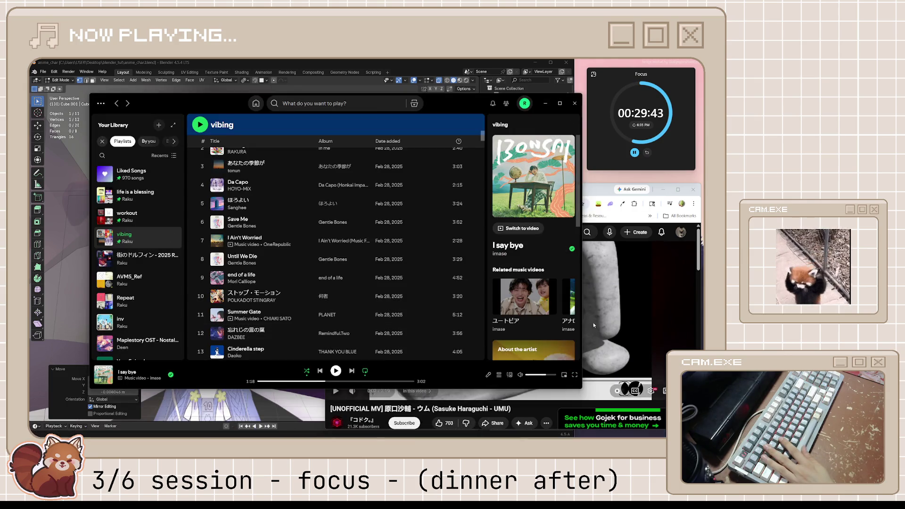
pyautogui.click(592, 322)
pyautogui.click(545, 103)
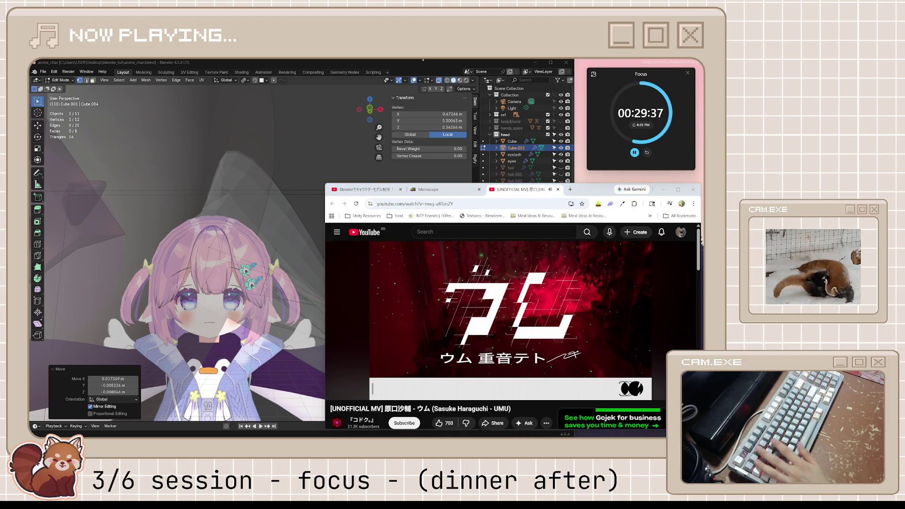
# Step: Return to Blender, orbit around the character, and snap to the front view
pyautogui.click(283, 283)
pyautogui.moveTo(282, 282); pyautogui.dragTo(386, 278, button='middle')
pyautogui.press('KP_1')
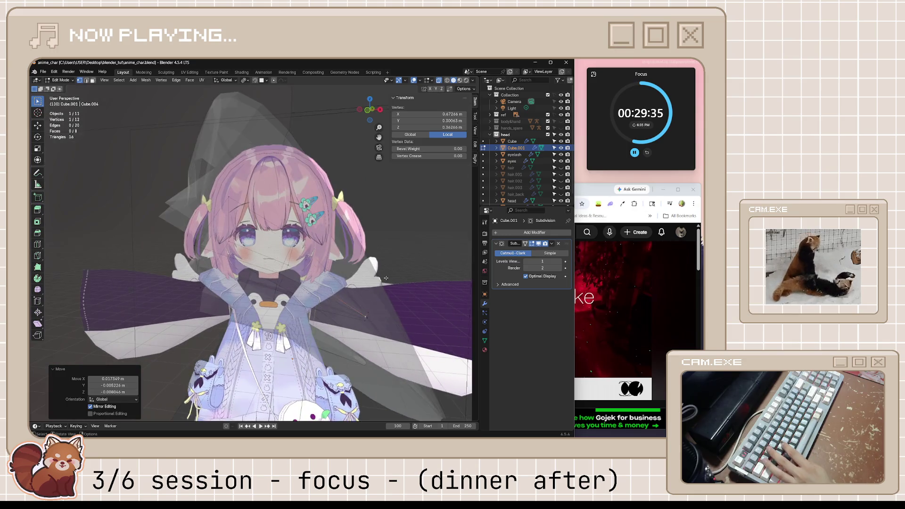
# Step: Zoom in with X-ray on and move the ear tip vertices using proportional falloff
pyautogui.press('KP_Decimal')
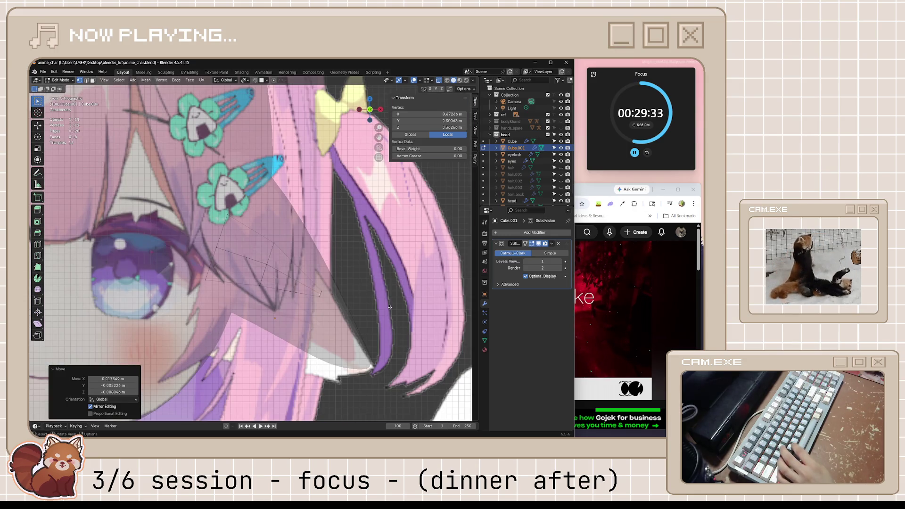
pyautogui.scroll(-2, 387, 307)
pyautogui.scroll(4, 384, 308)
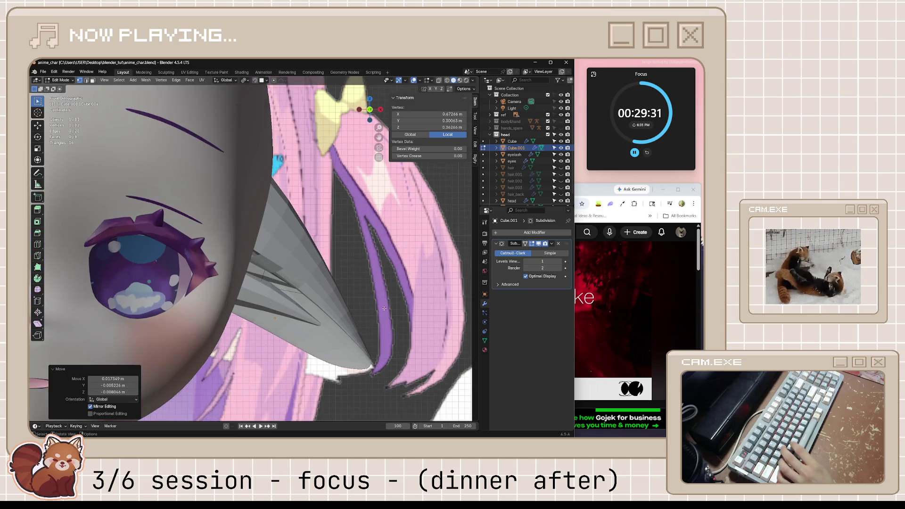
pyautogui.hotkey('alt', 'z')
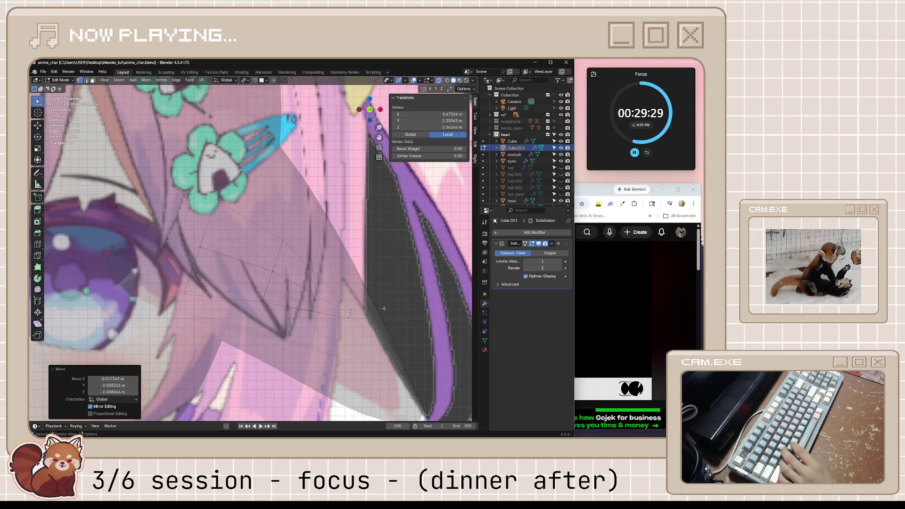
pyautogui.keyDown('alt'); pyautogui.click(303, 326); pyautogui.keyUp('alt')
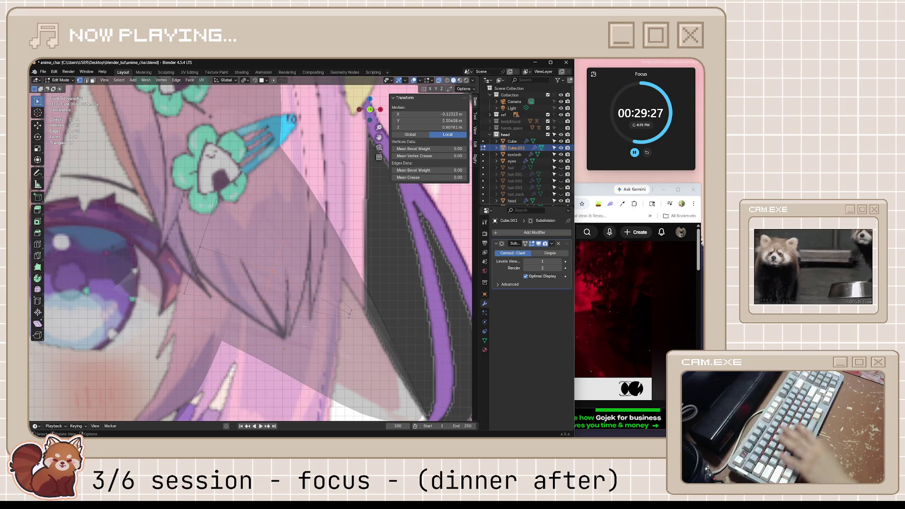
pyautogui.press('g')
pyautogui.press('o')
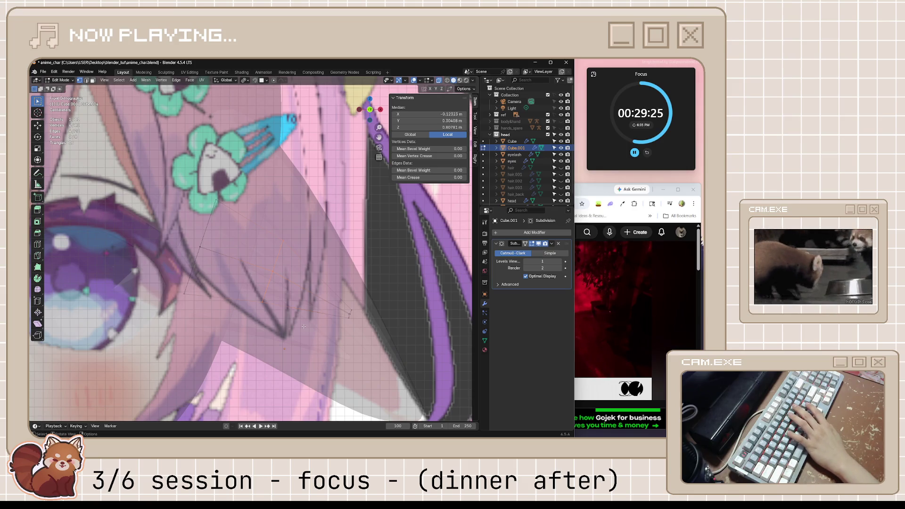
pyautogui.scroll(-12, 304, 327)
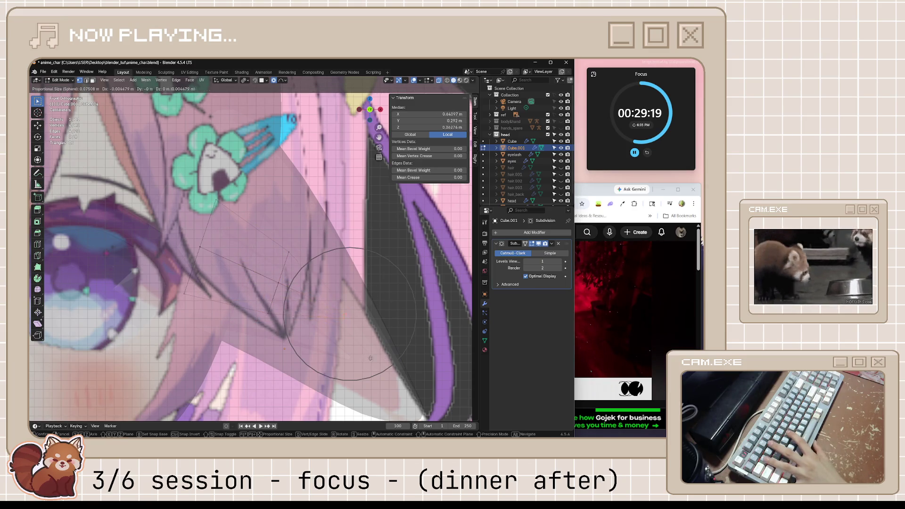
pyautogui.scroll(6, 372, 344)
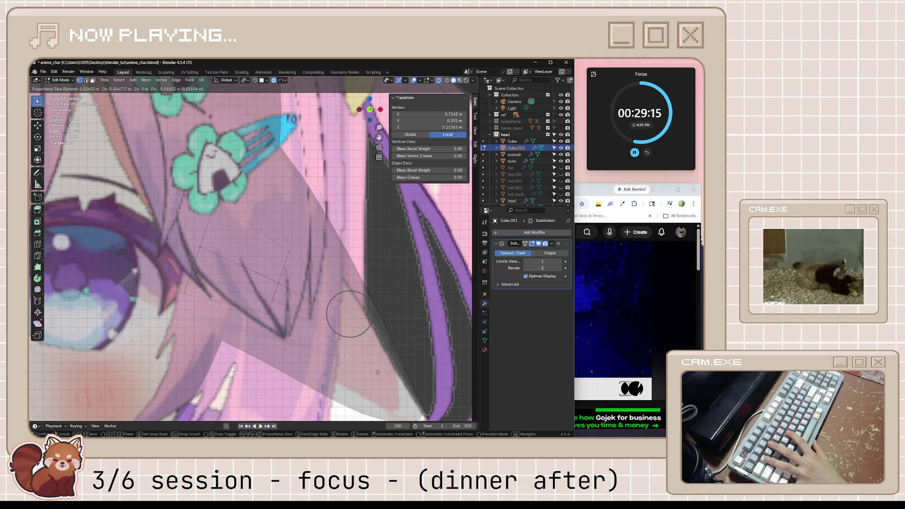
pyautogui.click(371, 385)
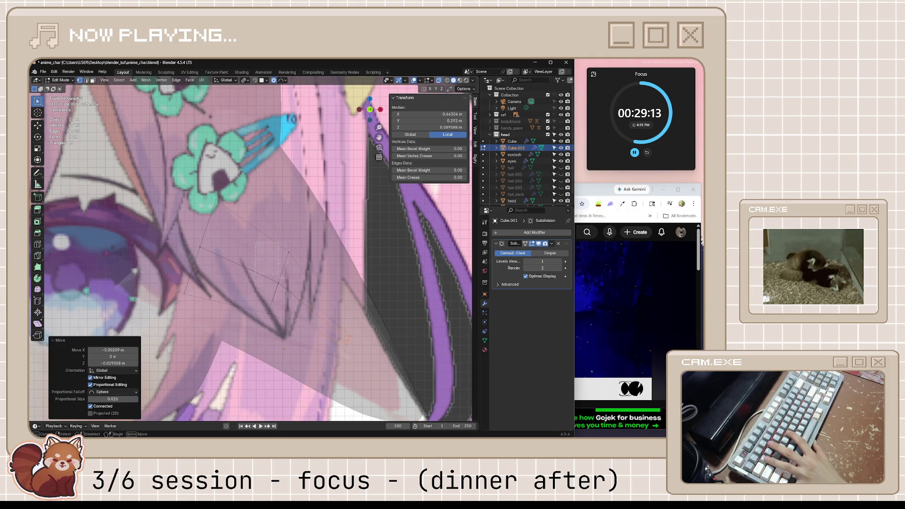
# Step: Reposition another group of tip vertices and a single vertex near the ear tip
pyautogui.moveTo(281, 278); pyautogui.dragTo(283, 279)
pyautogui.press('g')
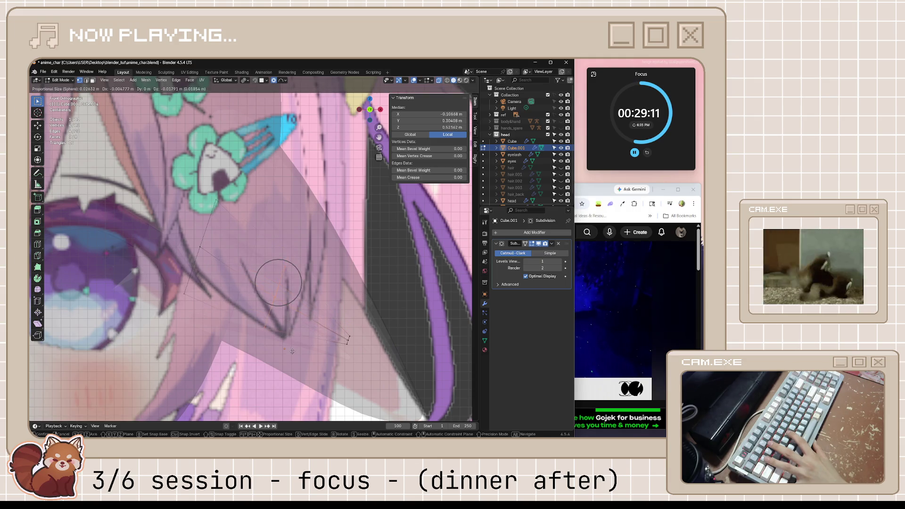
pyautogui.click(296, 362)
pyautogui.press('g')
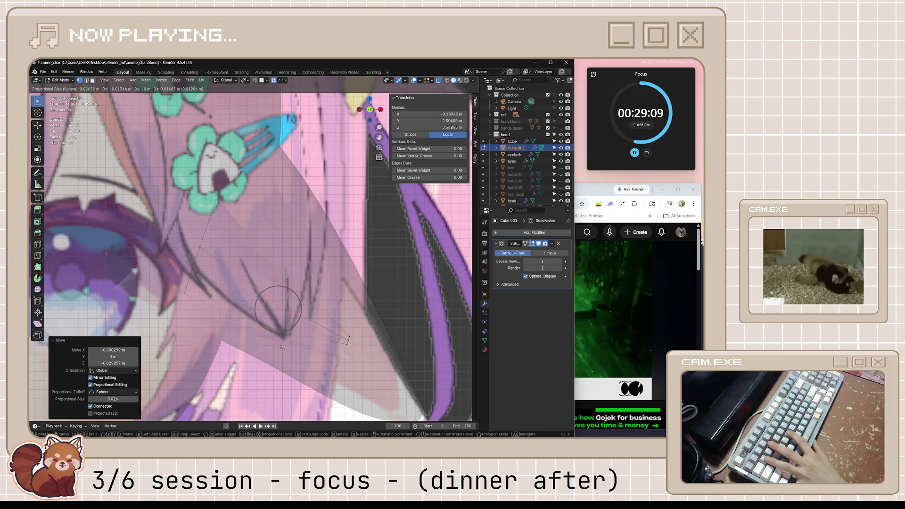
pyautogui.click(284, 350)
pyautogui.click(361, 346)
pyautogui.press('g')
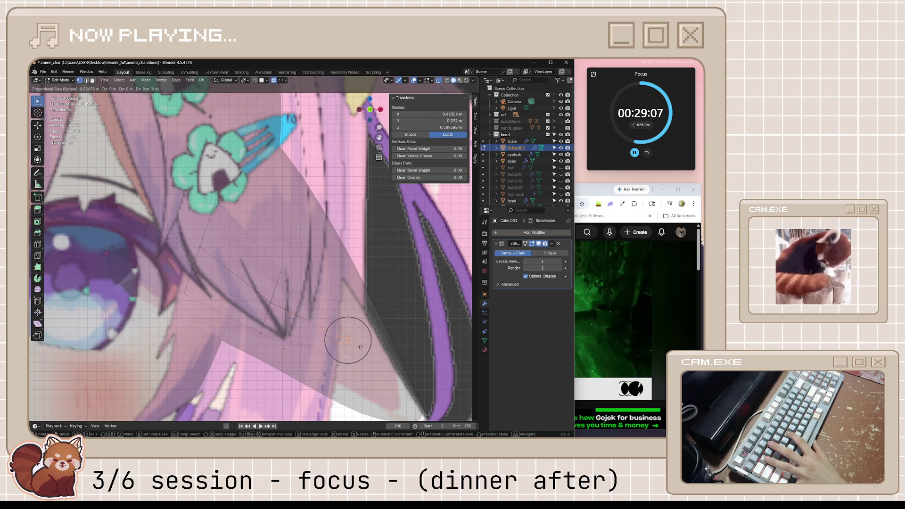
pyautogui.click(364, 352)
# Step: Scale the tip to 0.762, tweak it with X-ray off, deselect, and save the file
pyautogui.press('s')
pyautogui.click(367, 361)
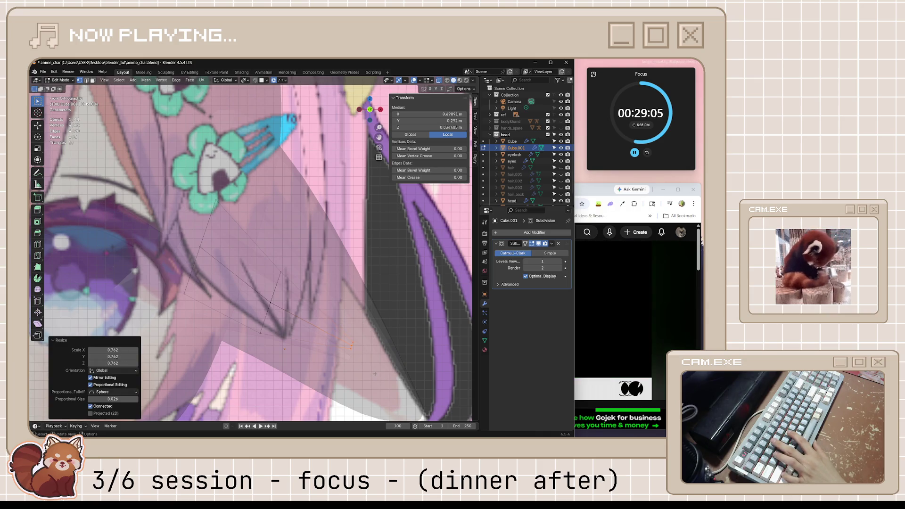
pyautogui.hotkey('alt', 'z')
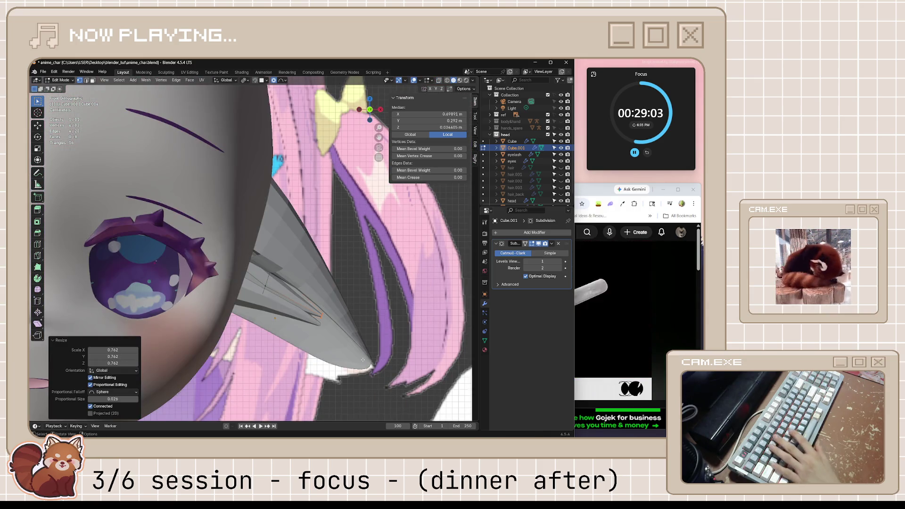
pyautogui.press('g')
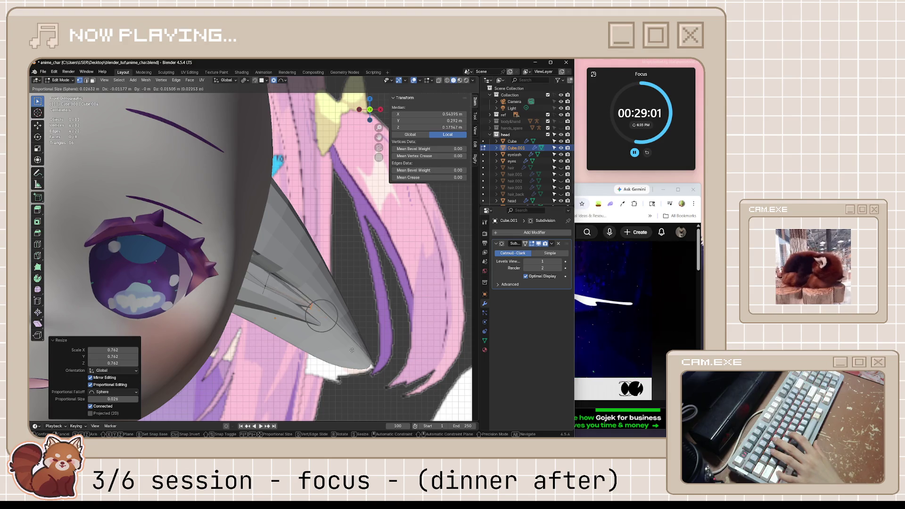
pyautogui.click(355, 347)
pyautogui.hotkey('alt', 'a')
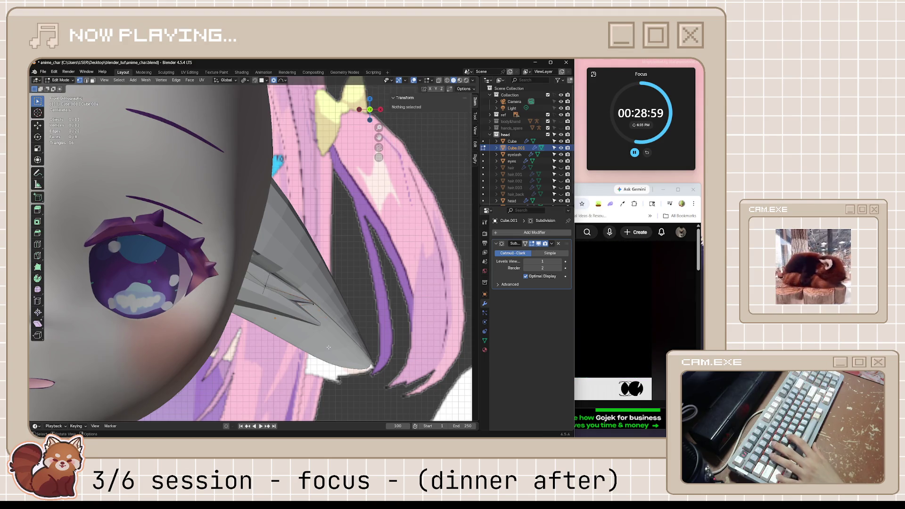
pyautogui.moveTo(355, 346)
pyautogui.mouseDown(button='middle')
pyautogui.moveTo(271, 347)
pyautogui.moveTo(324, 350)
pyautogui.moveTo(311, 348)
pyautogui.mouseUp(button='middle')
pyautogui.hotkey('ctrl', 's')
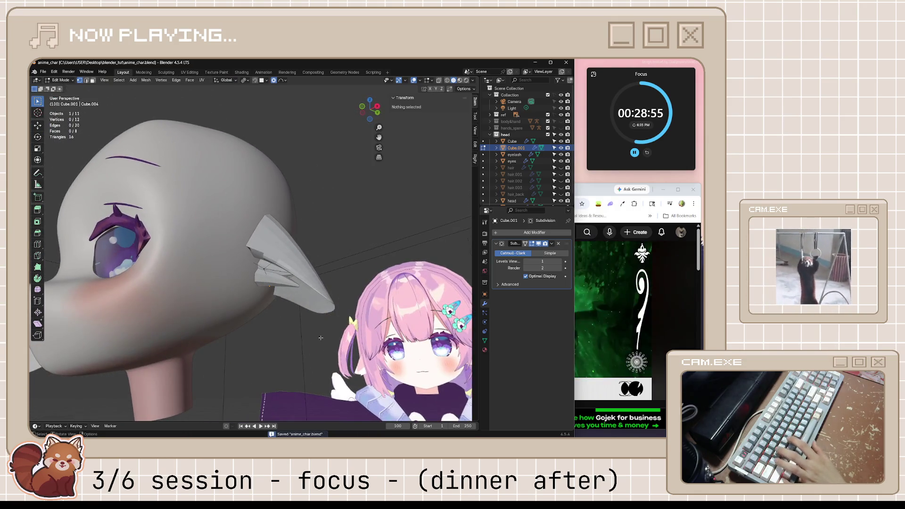
pyautogui.click(486, 202)
pyautogui.click(363, 189)
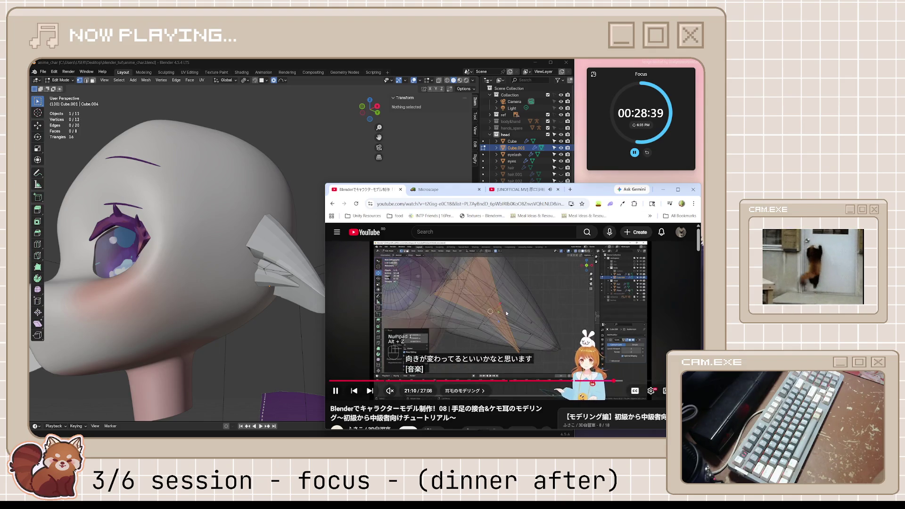
# Step: Pause the tutorial, orbit the Blender view, and switch back to Object Mode
pyautogui.click(403, 306)
pyautogui.moveTo(302, 264); pyautogui.dragTo(270, 285, button='middle')
pyautogui.press('Tab')
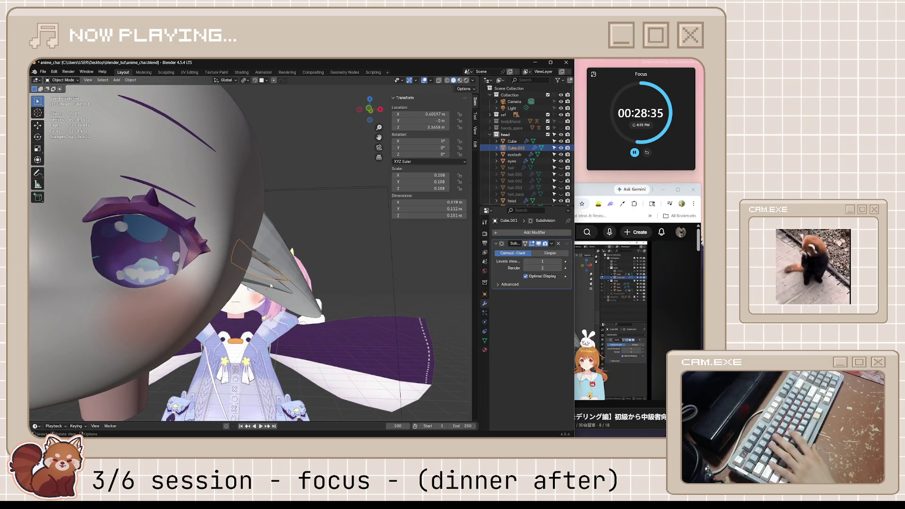
# Step: Select the ear pieces, nudge them into place from the front view, and tilt them slightly
pyautogui.keyDown('shift'); pyautogui.click(265, 283); pyautogui.keyUp('shift')
pyautogui.press('g')
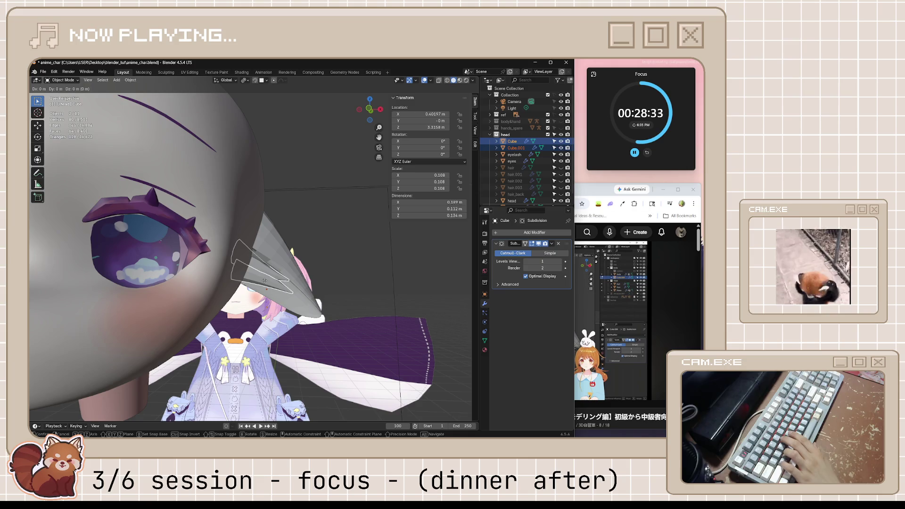
pyautogui.press('KP_1')
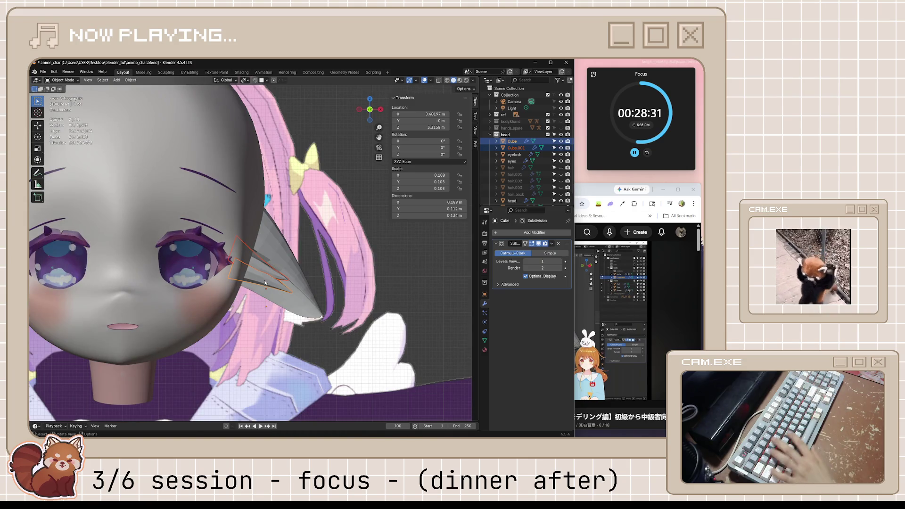
pyautogui.click(274, 289)
pyautogui.press('g')
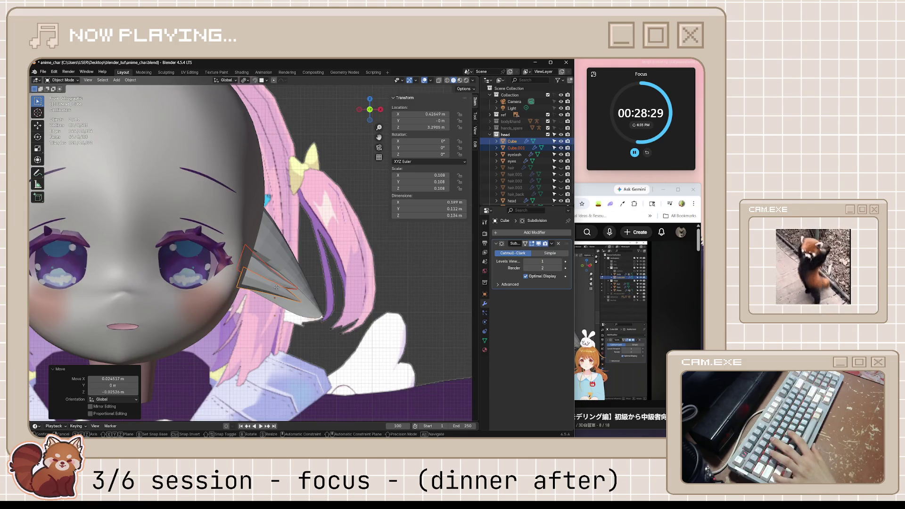
pyautogui.click(276, 287)
pyautogui.press('r')
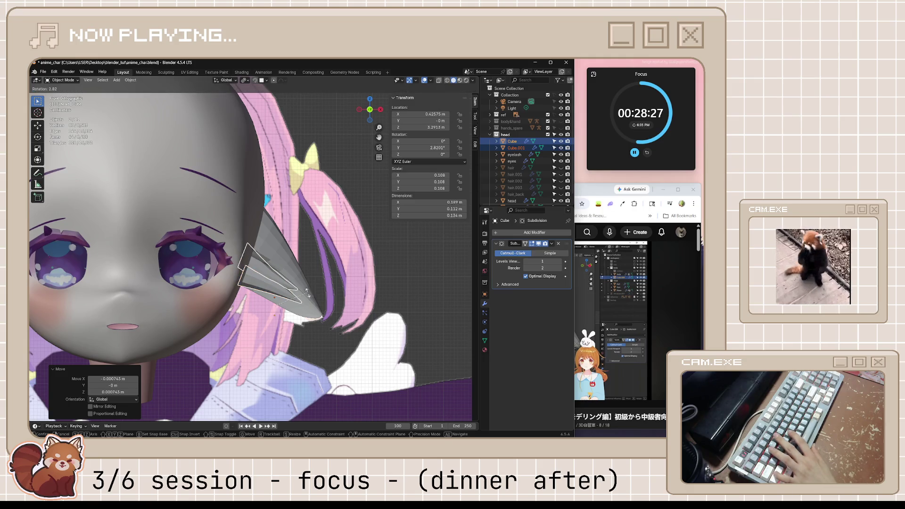
pyautogui.click(278, 282)
pyautogui.moveTo(278, 282)
pyautogui.mouseDown(button='middle')
pyautogui.moveTo(305, 286)
pyautogui.moveTo(353, 260)
pyautogui.moveTo(350, 273)
pyautogui.mouseUp(button='middle')
# Step: In Edit Mode, select the whole inner-ear piece and shift it along Z, then along X
pyautogui.press('Tab')
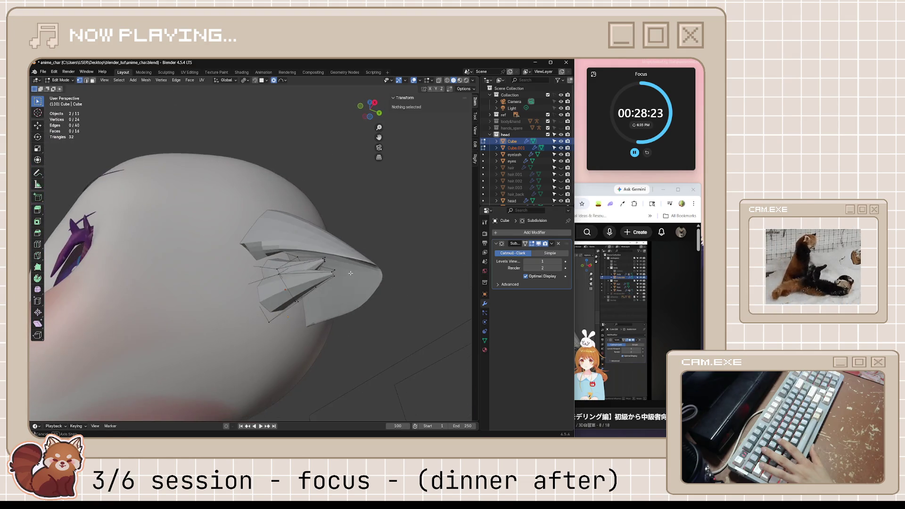
pyautogui.press('l')
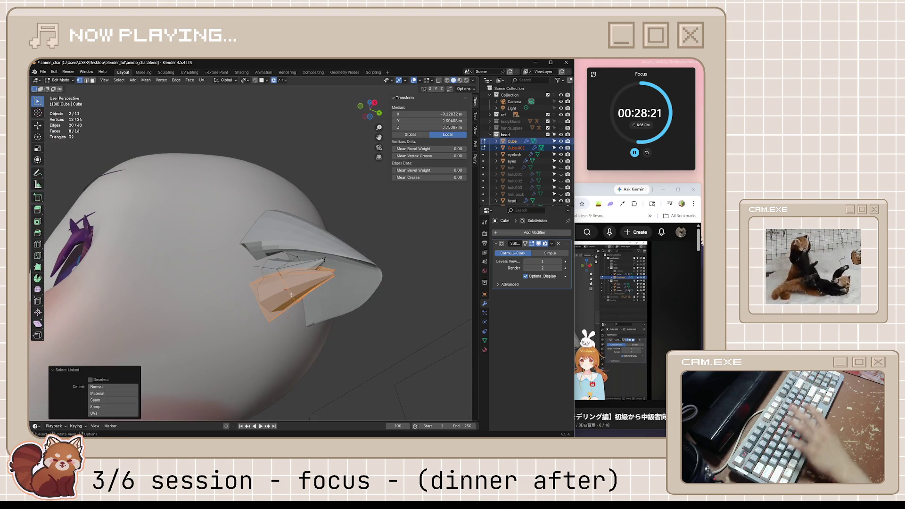
pyautogui.moveTo(291, 295)
pyautogui.mouseDown(button='middle')
pyautogui.moveTo(306, 326)
pyautogui.moveTo(258, 313)
pyautogui.mouseUp(button='middle')
pyautogui.scroll(-3, 306, 326)
pyautogui.press('g')
pyautogui.press('z')
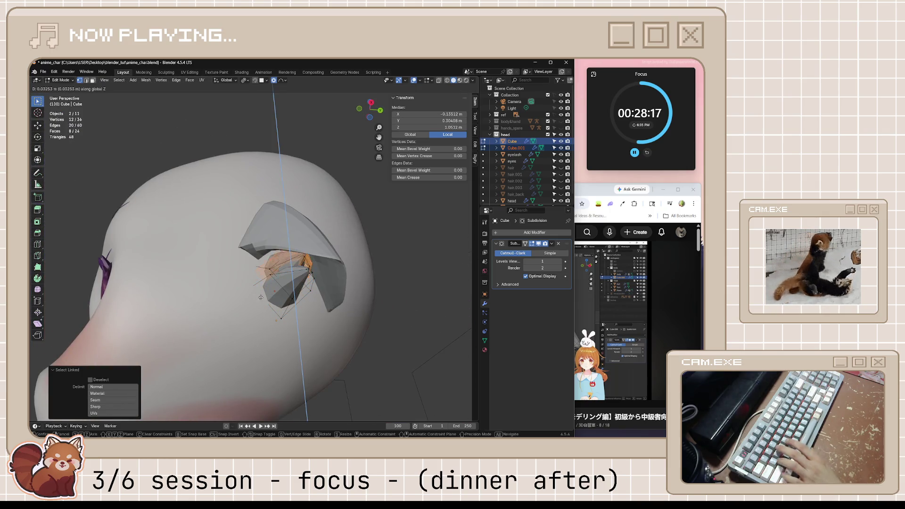
pyautogui.click(260, 295)
pyautogui.press('g')
pyautogui.press('x')
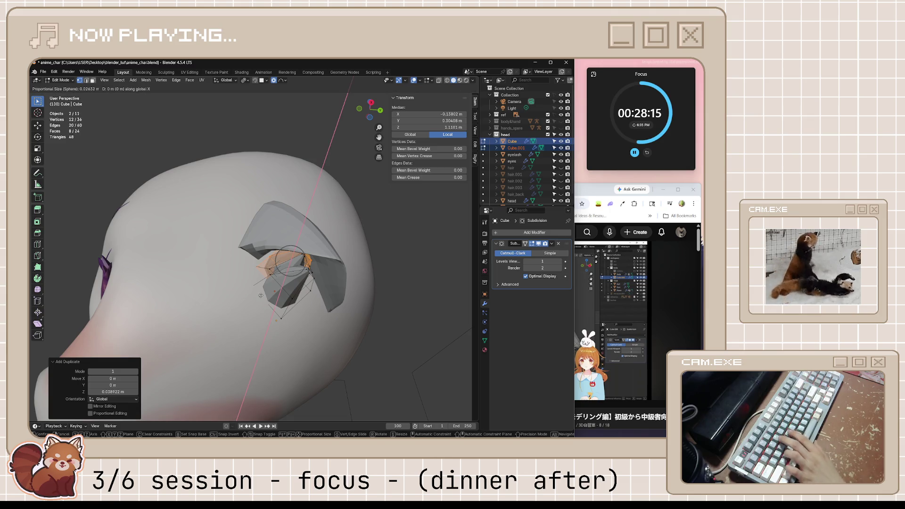
pyautogui.click(165, 303)
pyautogui.moveTo(165, 303); pyautogui.dragTo(357, 317, button='middle')
# Step: Rotate the inner piece slightly and pull its tip vertices with soft falloff to fit the ear
pyautogui.press('r')
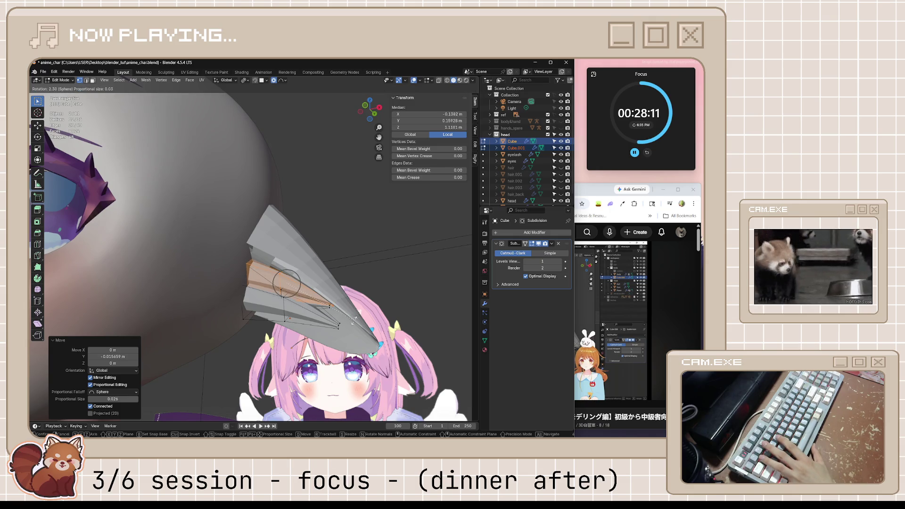
pyautogui.click(352, 322)
pyautogui.moveTo(352, 322); pyautogui.dragTo(339, 289, button='middle')
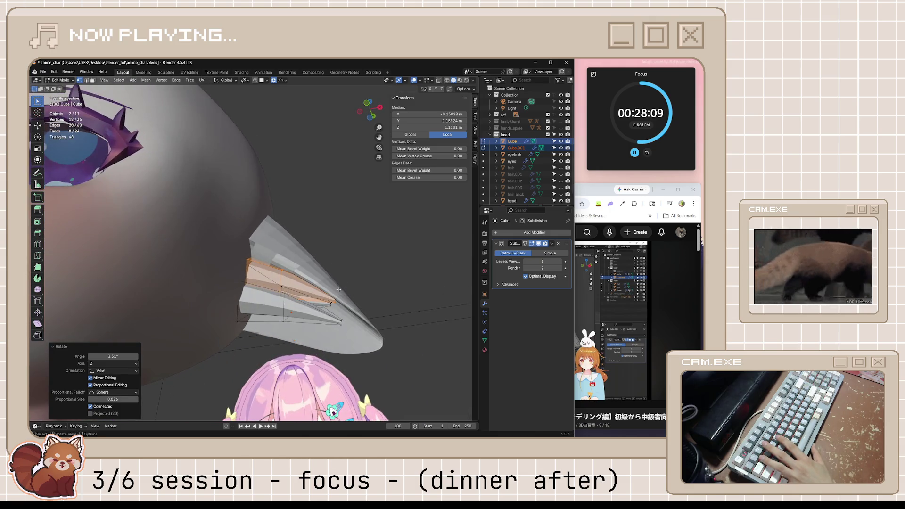
pyautogui.click(335, 297)
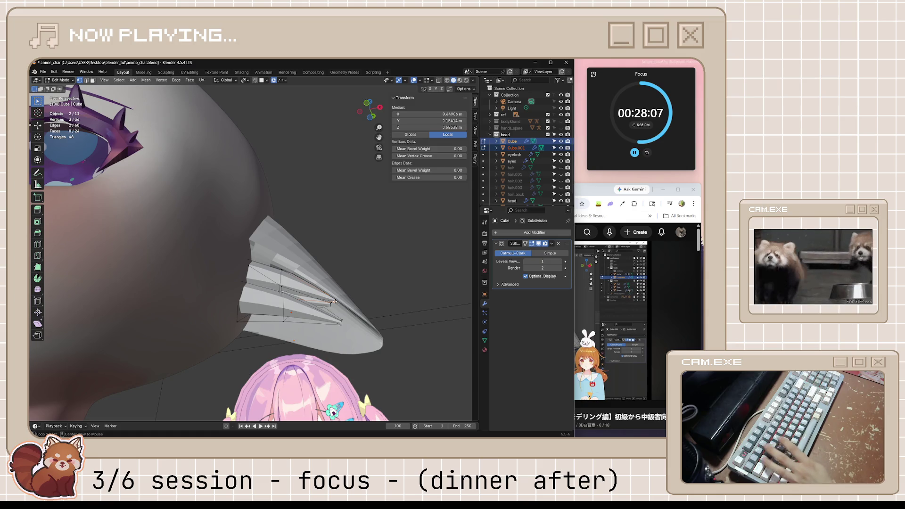
pyautogui.hotkey('alt', 'z')
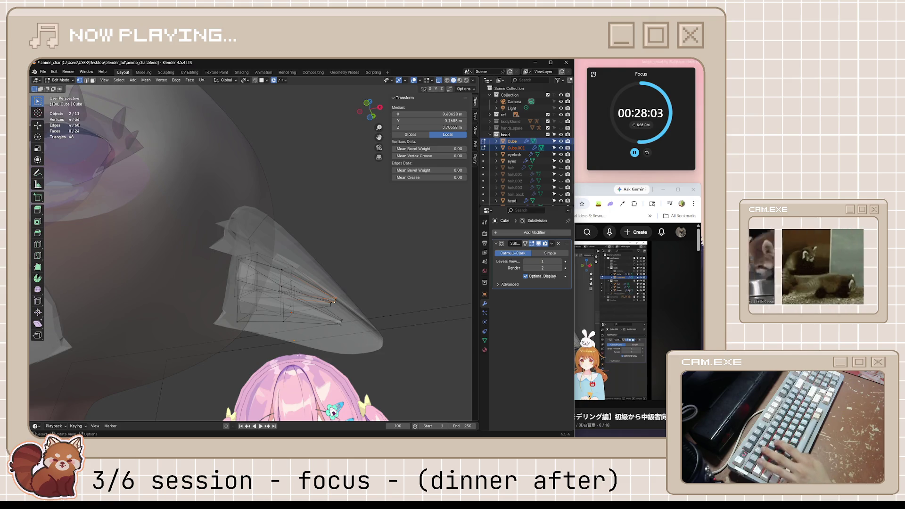
pyautogui.hotkey('alt', 'z')
pyautogui.moveTo(299, 356); pyautogui.dragTo(362, 329, button='middle')
pyautogui.press('g')
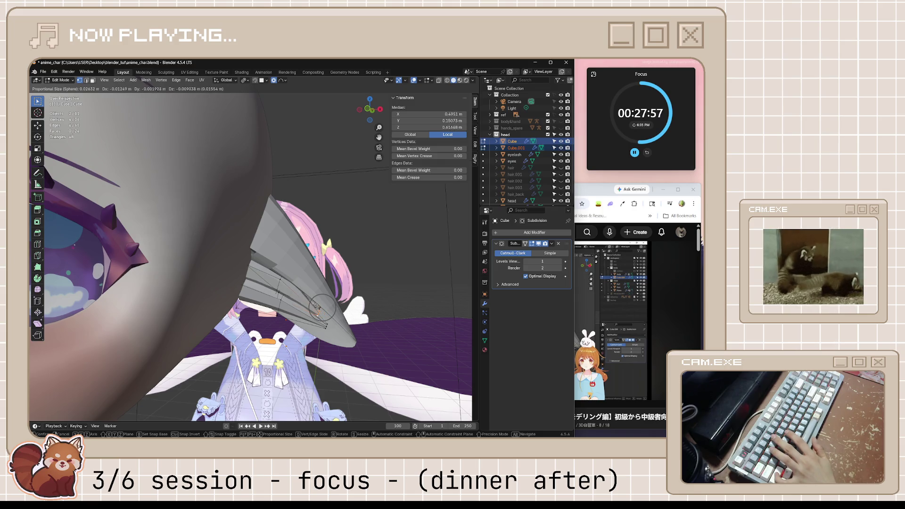
pyautogui.click(341, 314)
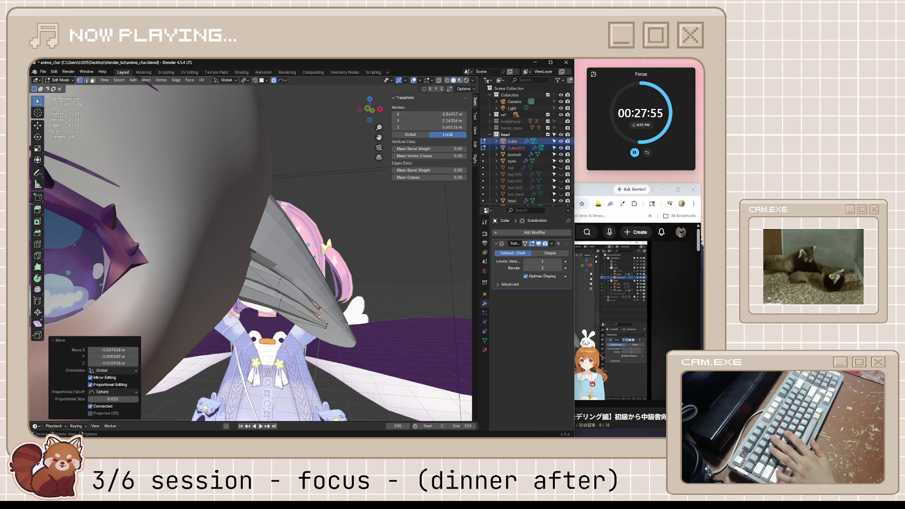
pyautogui.moveTo(341, 315)
pyautogui.mouseDown(button='middle')
pyautogui.moveTo(359, 307)
pyautogui.moveTo(323, 297)
pyautogui.mouseUp(button='middle')
# Step: Duplicate another inner-ear piece along Y and raise the copy vertically
pyautogui.hotkey('alt', 'a')
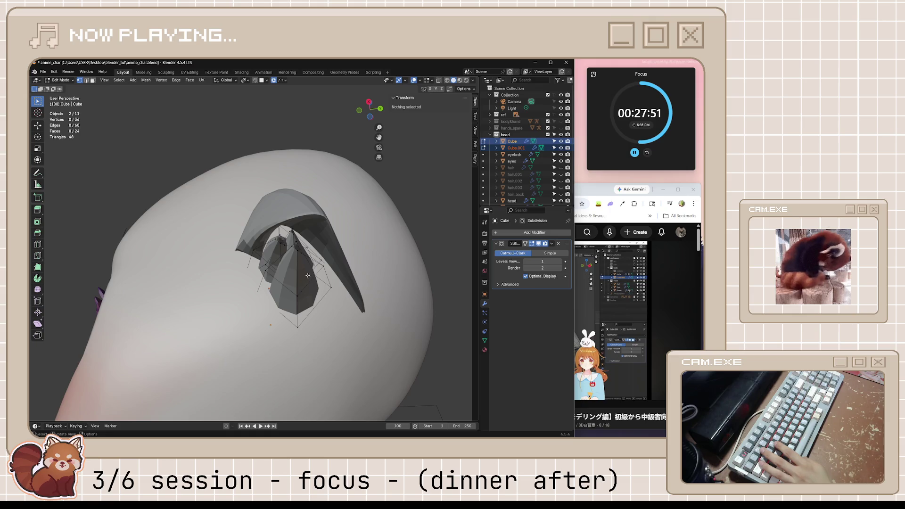
pyautogui.press('l')
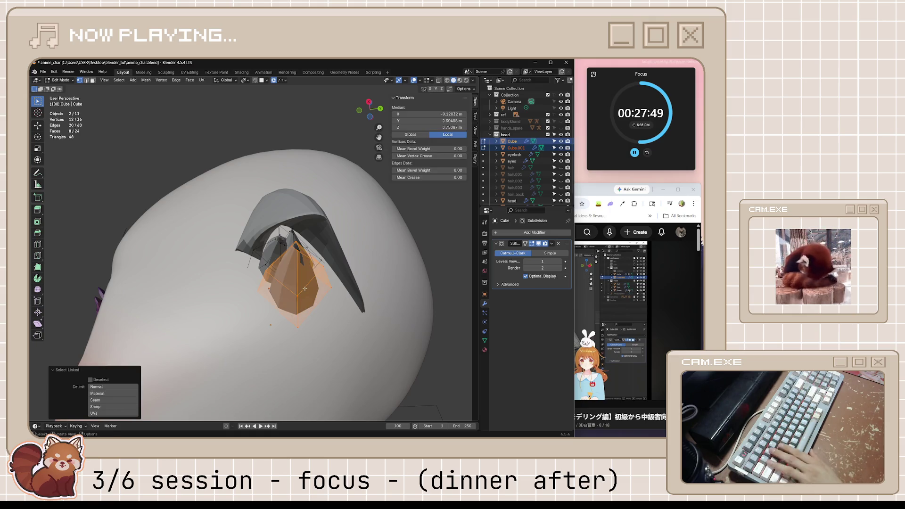
pyautogui.hotkey('shift', 'd')
pyautogui.press('y')
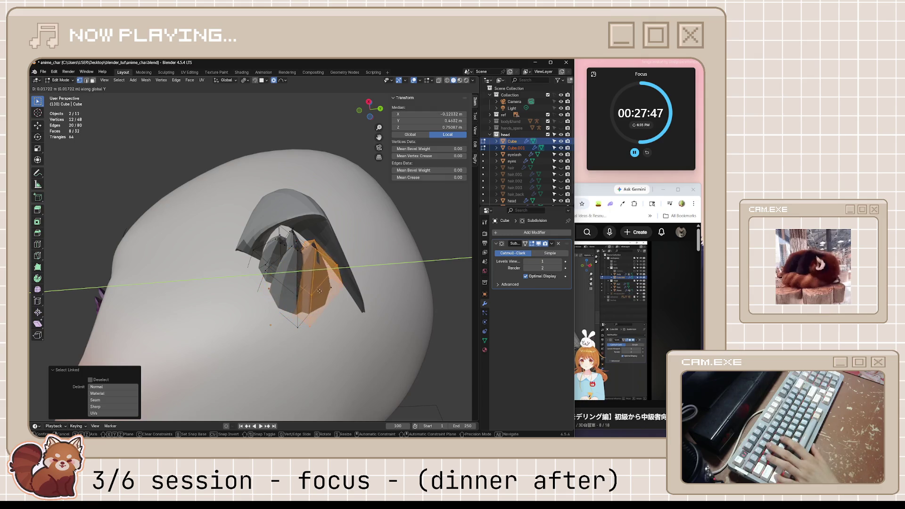
pyautogui.click(321, 288)
pyautogui.press('g')
pyautogui.press('z')
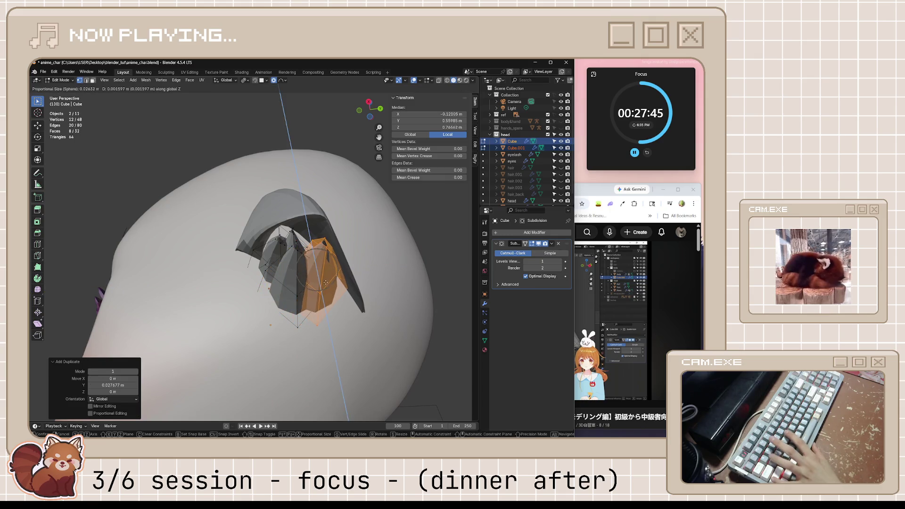
pyautogui.click(325, 280)
pyautogui.moveTo(326, 280); pyautogui.dragTo(440, 249, button='middle')
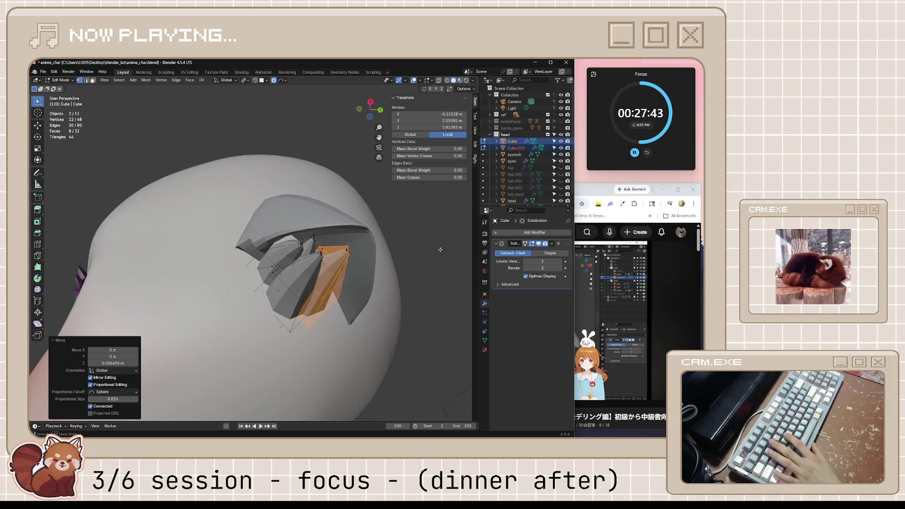
# Step: Reshape the copy's tip vertices with soft falloff in see-through view
pyautogui.click(340, 243)
pyautogui.hotkey('alt', 'z')
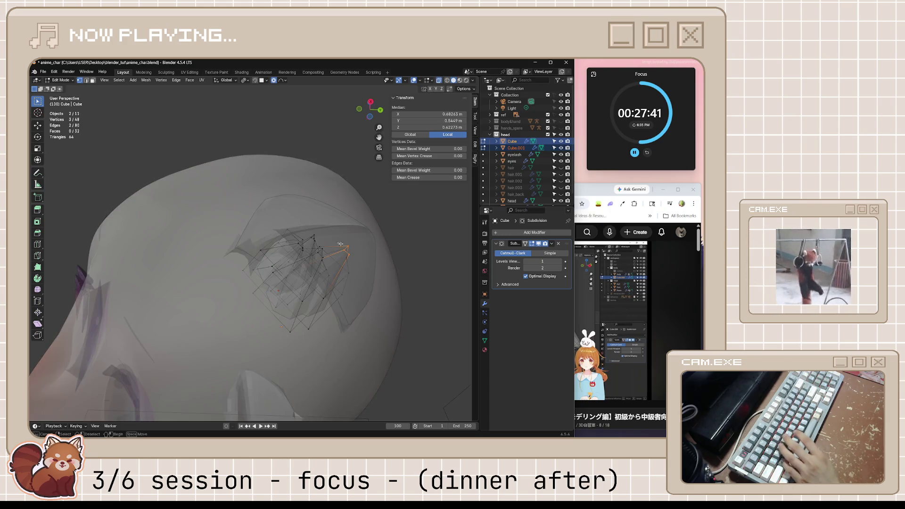
pyautogui.moveTo(340, 243)
pyautogui.mouseDown(button='middle')
pyautogui.moveTo(302, 282)
pyautogui.moveTo(379, 346)
pyautogui.mouseUp(button='middle')
pyautogui.scroll(5, 380, 346)
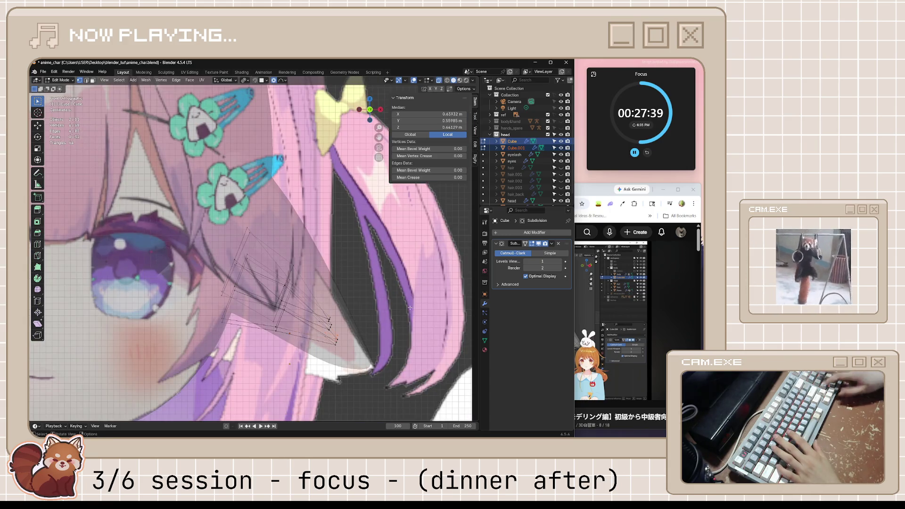
pyautogui.press('g')
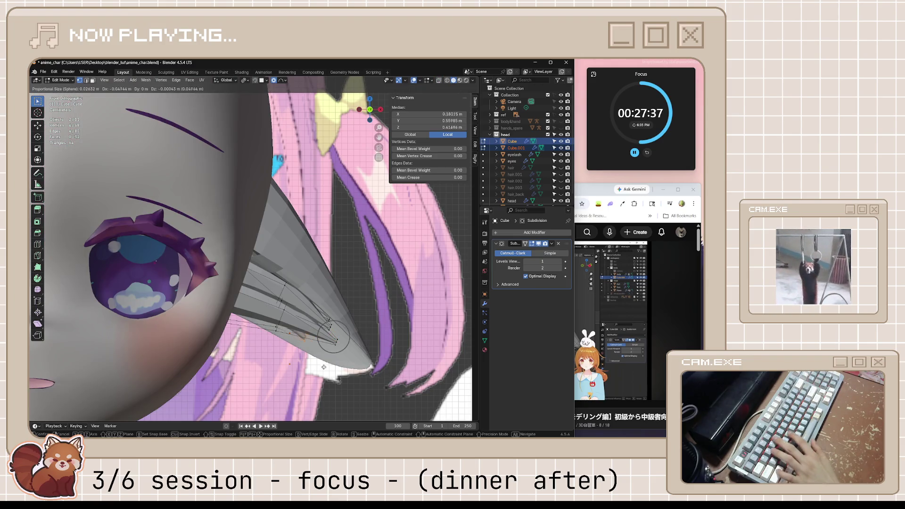
pyautogui.click(332, 371)
pyautogui.moveTo(332, 371); pyautogui.dragTo(259, 316, button='middle')
# Step: Shift the tip vertices along Y, select another tip vertex chain, then switch to the browser
pyautogui.press('g')
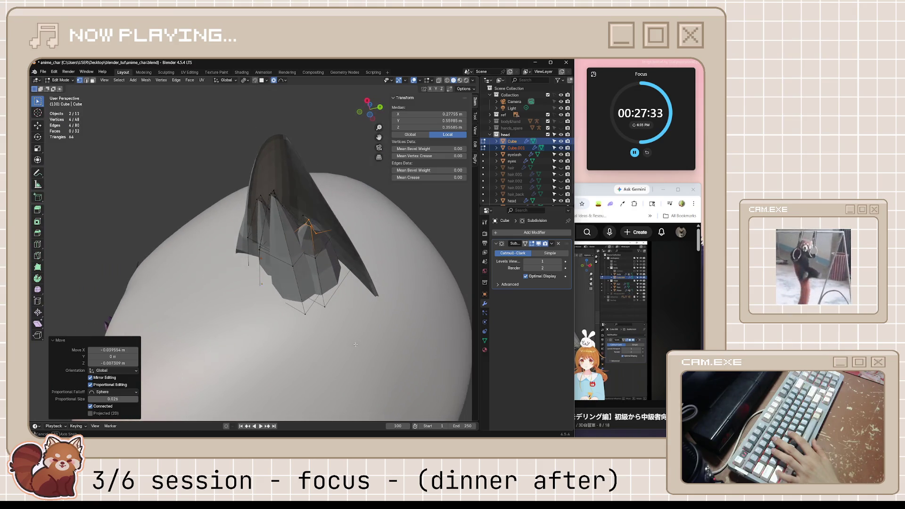
pyautogui.press('y')
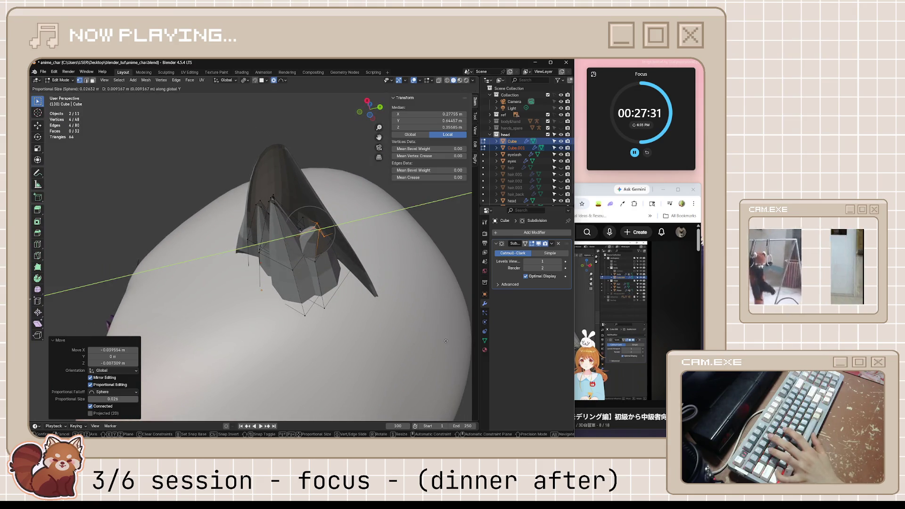
pyautogui.click(445, 340)
pyautogui.moveTo(445, 341)
pyautogui.mouseDown(button='middle')
pyautogui.moveTo(337, 313)
pyautogui.moveTo(325, 290)
pyautogui.moveTo(348, 290)
pyautogui.moveTo(366, 329)
pyautogui.mouseUp(button='middle')
pyautogui.keyDown('alt'); pyautogui.click(311, 325); pyautogui.keyUp('alt')
pyautogui.click(594, 194)
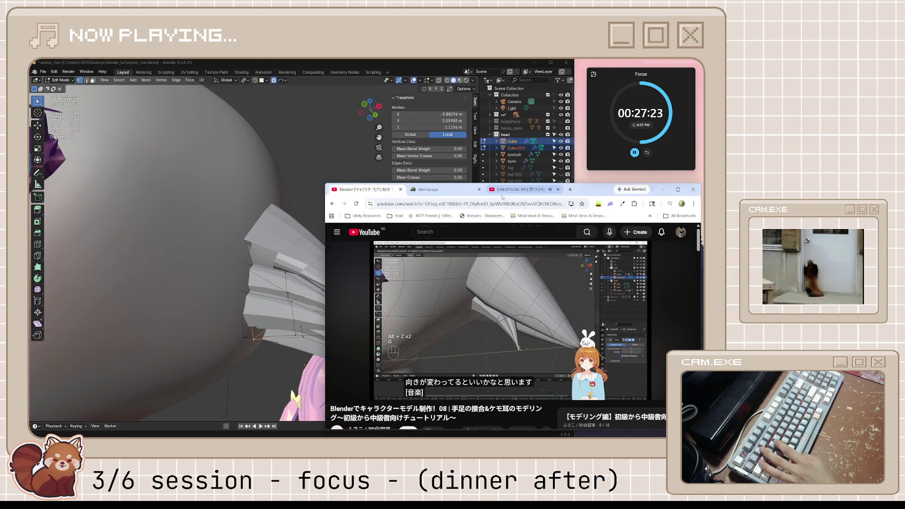
# Step: Close the music video tab and return to the Blender tutorial tab
pyautogui.click(512, 192)
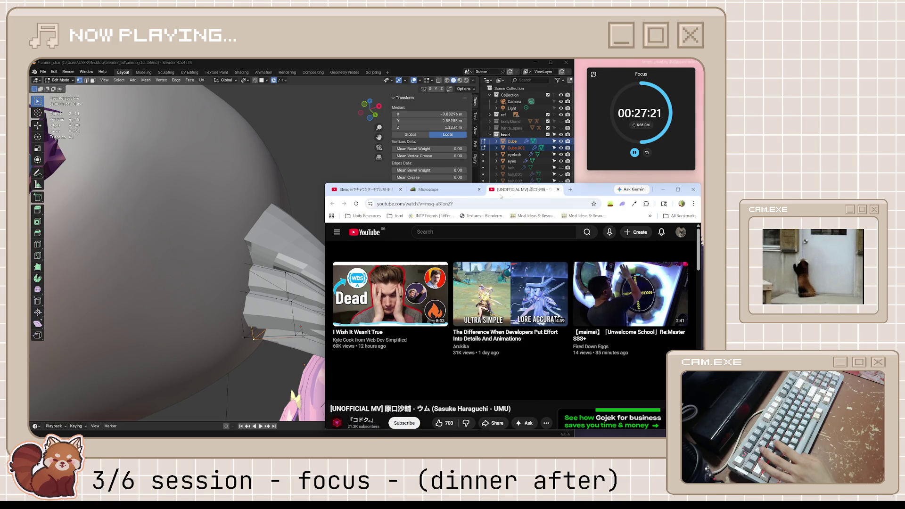
pyautogui.hotkey('ctrl', 'w')
pyautogui.click(381, 196)
# Step: Minimize the music player and return to Blender with see-through shading on
pyautogui.hotkey('alt', 'Tab')
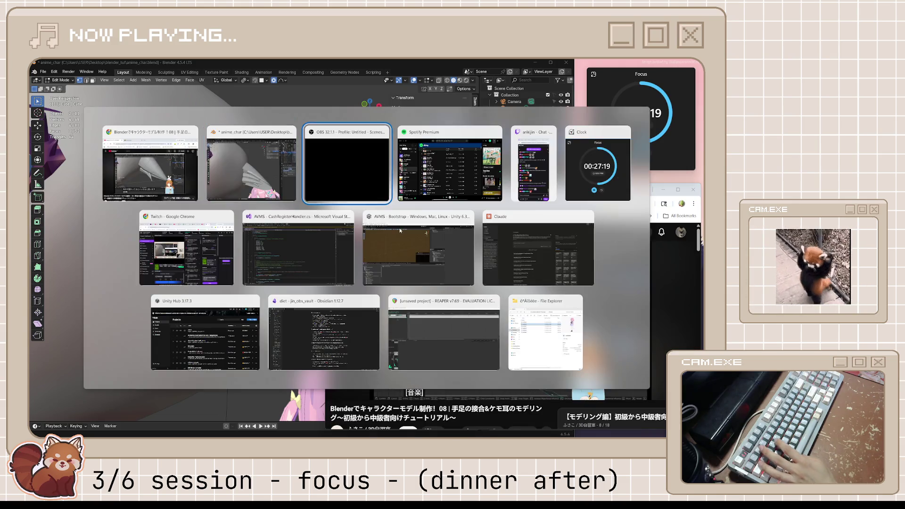
pyautogui.hotkey('alt', 'Tab')
pyautogui.click(446, 171)
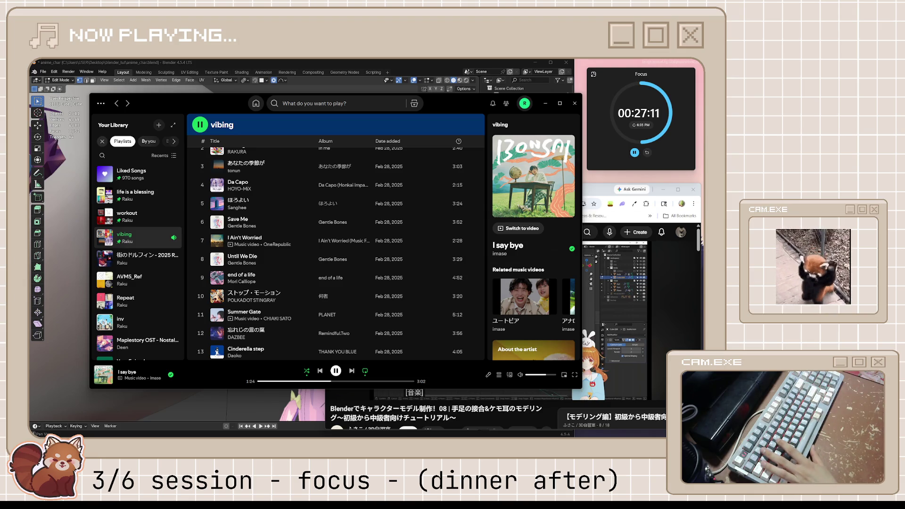
pyautogui.click(547, 102)
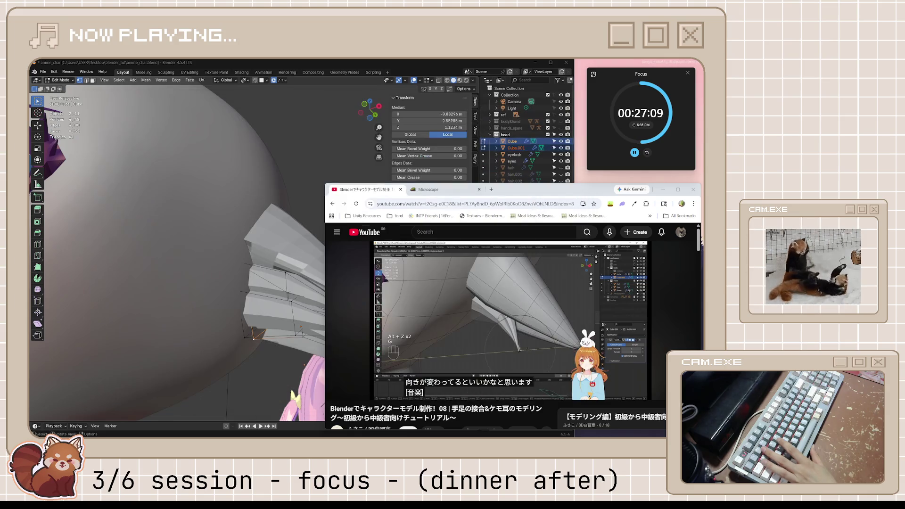
pyautogui.click(301, 264)
pyautogui.moveTo(302, 263); pyautogui.dragTo(392, 306, button='middle')
pyautogui.hotkey('alt', 'z')
# Step: Move the selected vertices vertically, then leave Edit Mode and view the head from the front
pyautogui.press('g')
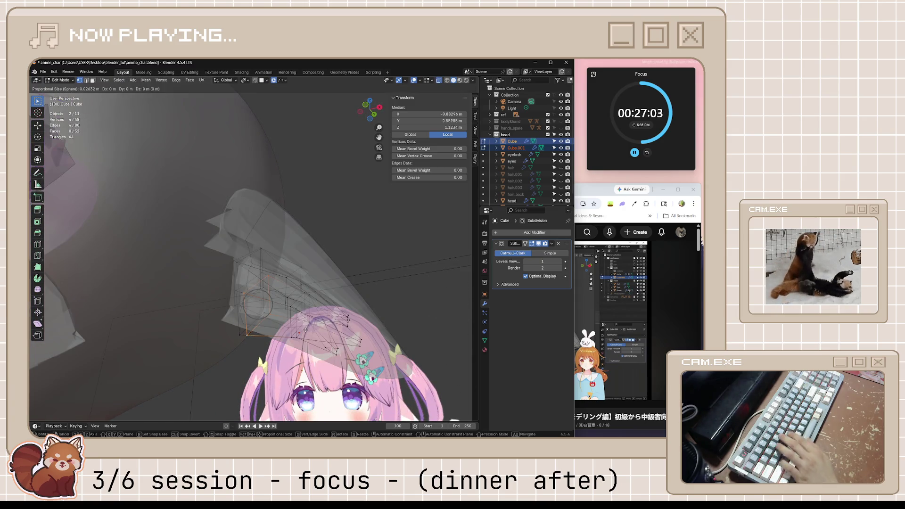
pyautogui.press('z')
pyautogui.click(307, 185)
pyautogui.click(418, 282)
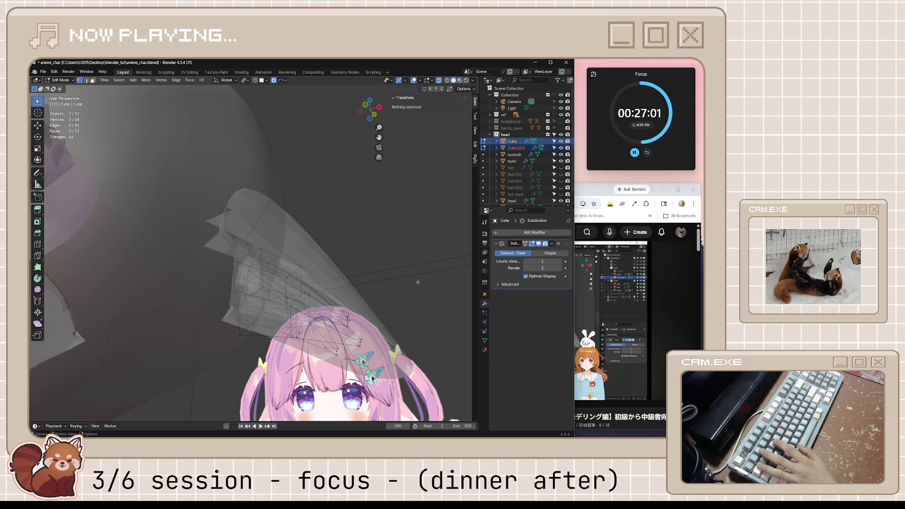
pyautogui.hotkey('alt', 'z')
pyautogui.press('Tab')
pyautogui.scroll(-4, 382, 313)
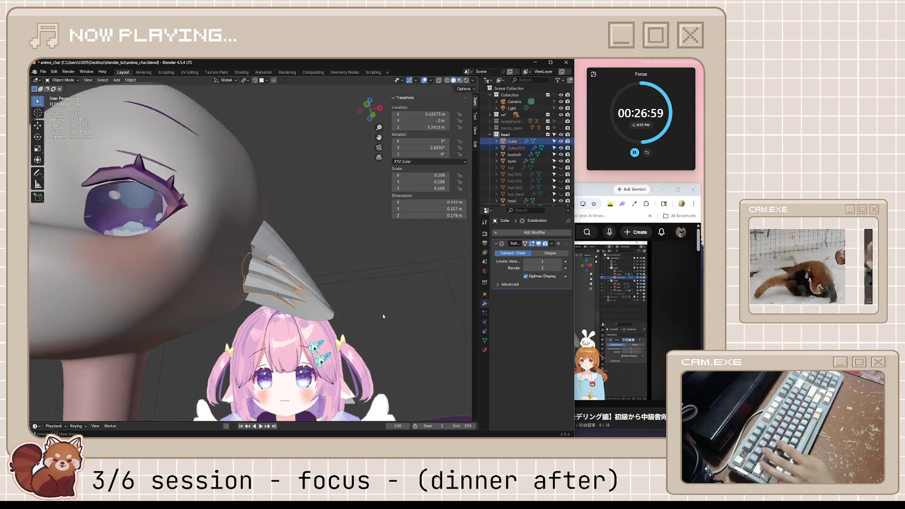
pyautogui.moveTo(389, 313); pyautogui.dragTo(322, 359, button='middle')
pyautogui.press('KP_1')
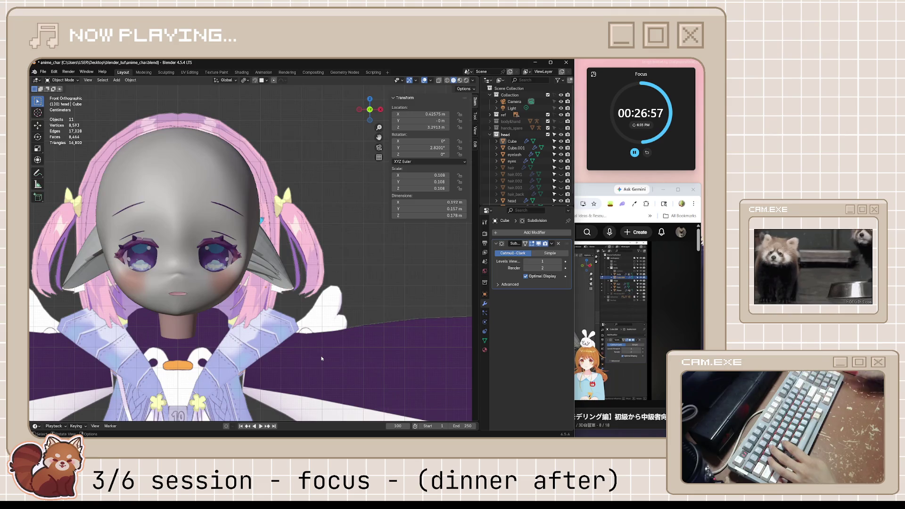
pyautogui.scroll(8, 262, 281)
# Step: Select the Cube ear, enter Edit Mode and pick a thin edge of the inner-ear piece
pyautogui.click(262, 284)
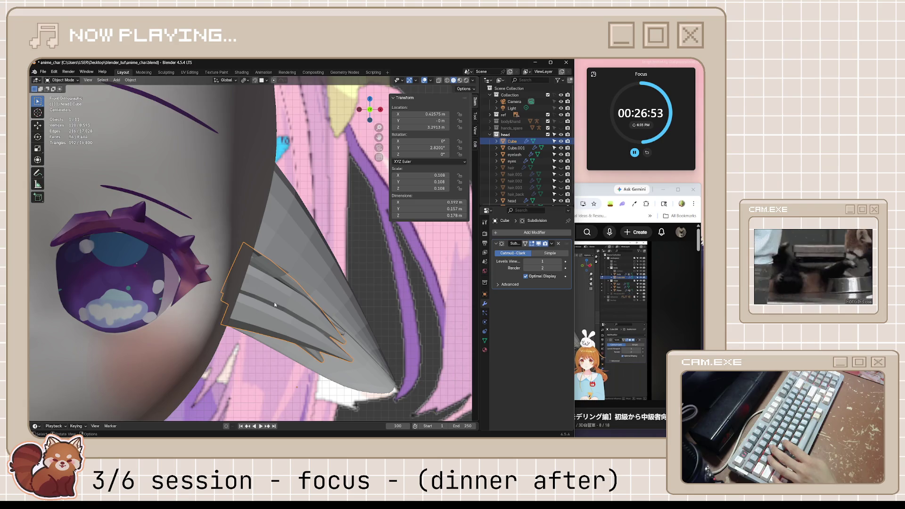
pyautogui.moveTo(275, 305); pyautogui.dragTo(276, 296, button='middle')
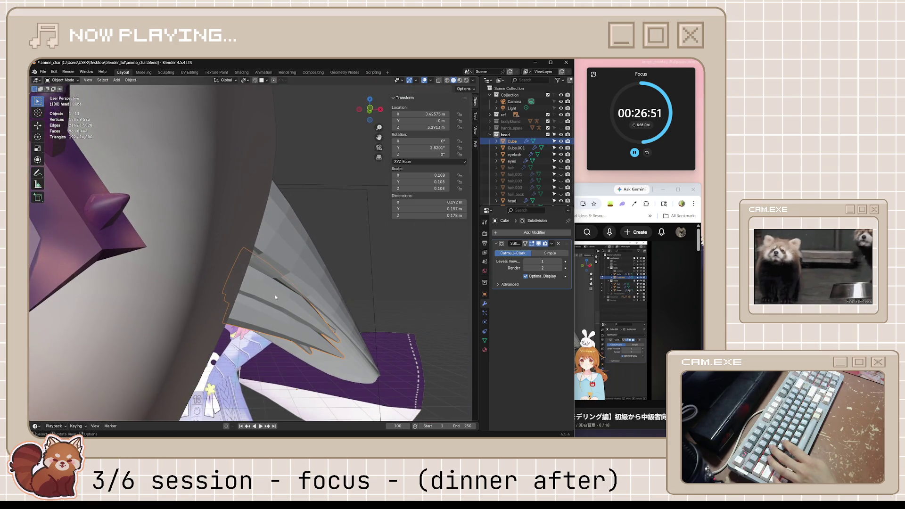
pyautogui.press('KP_1')
pyautogui.press('Tab')
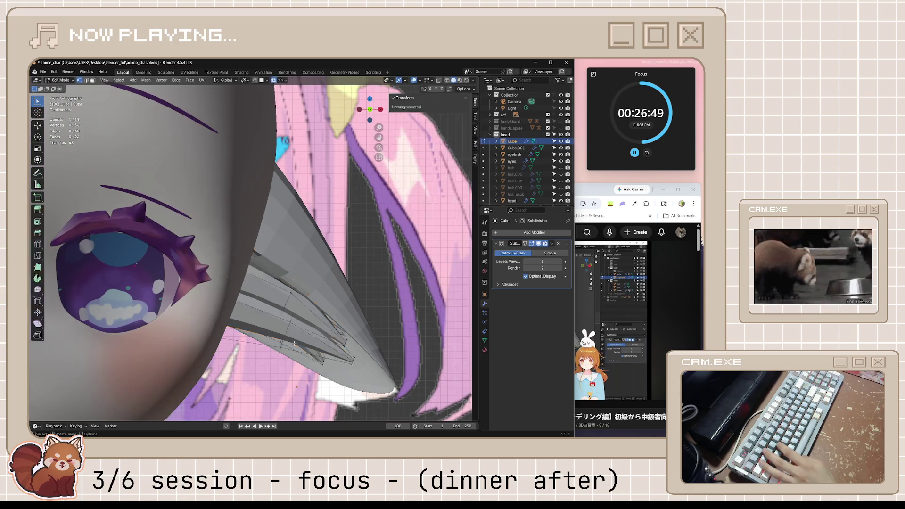
pyautogui.press('l')
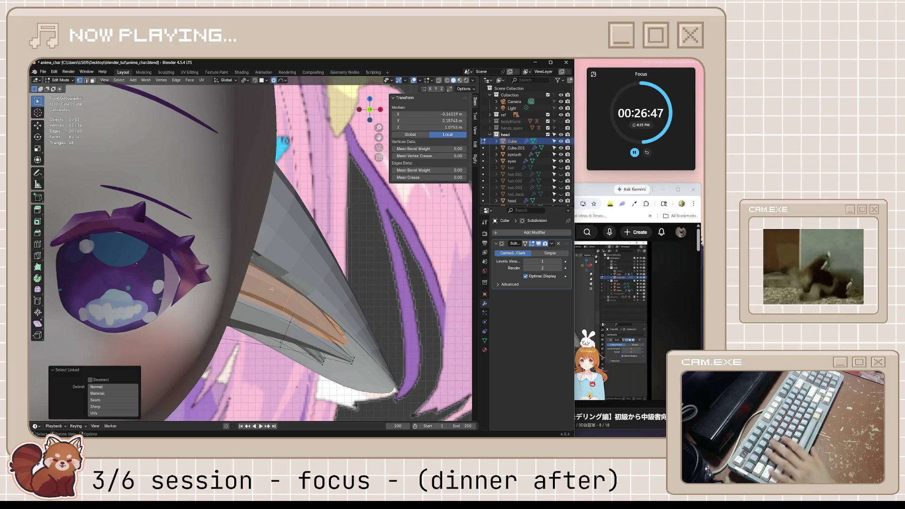
pyautogui.hotkey('alt', 'z')
pyautogui.hotkey('alt', 'z')
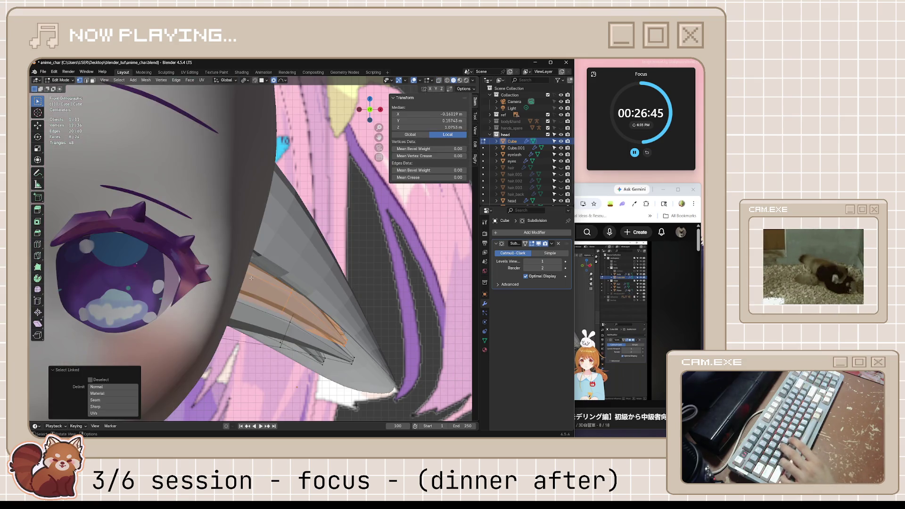
pyautogui.hotkey('alt', 'z')
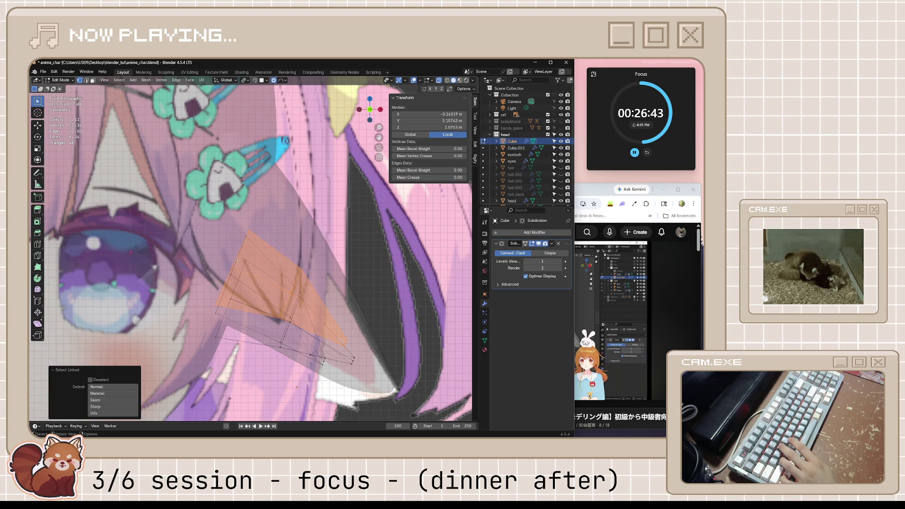
pyautogui.keyDown('alt'); pyautogui.click(230, 267); pyautogui.keyUp('alt')
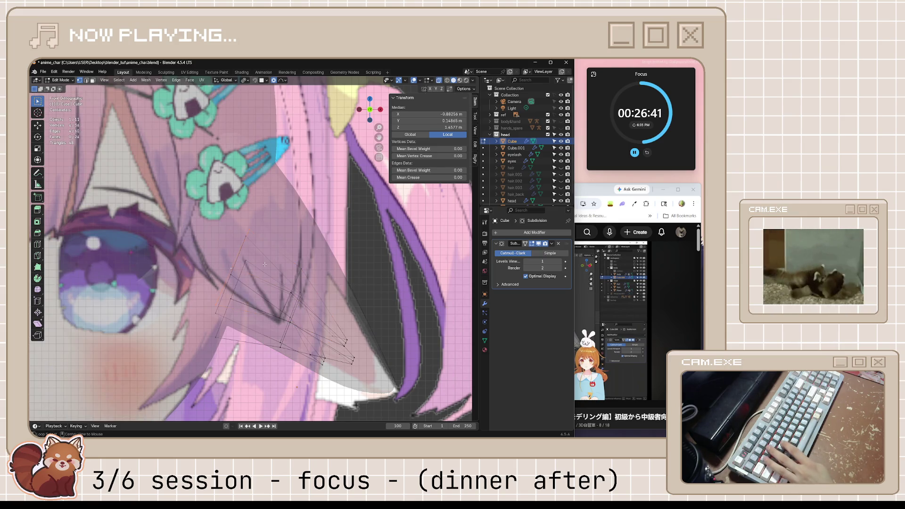
pyautogui.hotkey('alt', 'z')
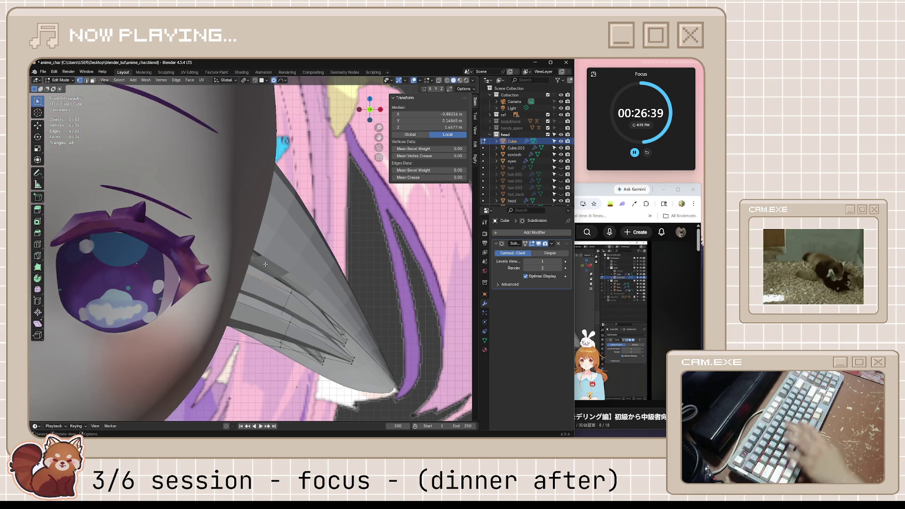
# Step: Bend the edge, then the whole connected inner-ear piece, with soft-falloff moves
pyautogui.press('g')
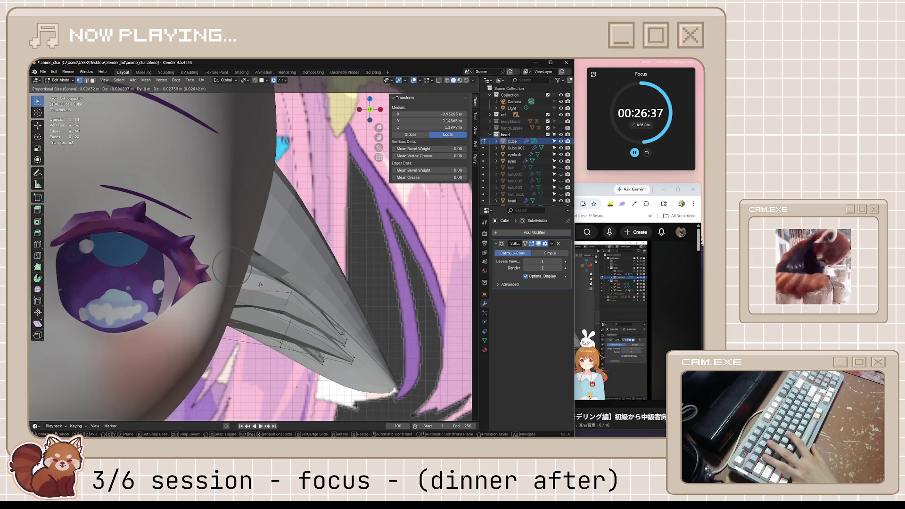
pyautogui.scroll(-15, 260, 280)
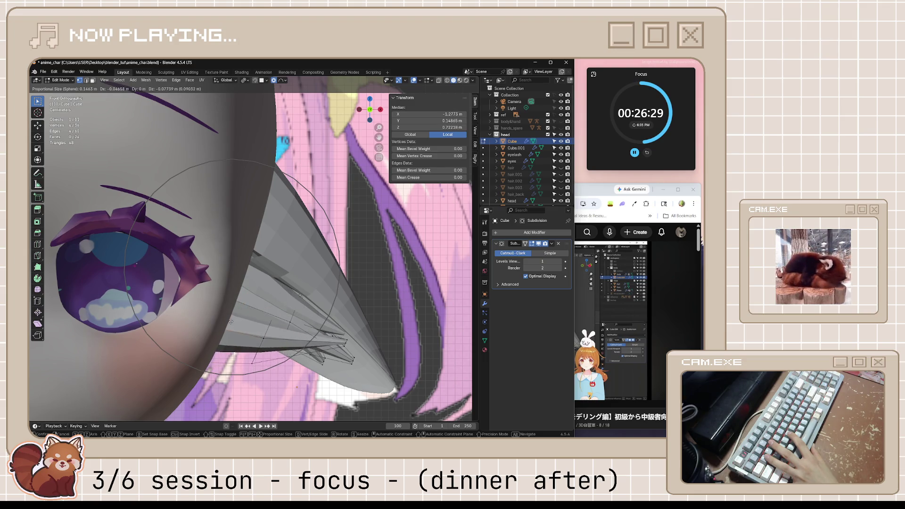
pyautogui.click(230, 332)
pyautogui.scroll(-10, 263, 354)
pyautogui.scroll(8, 261, 267)
pyautogui.press('l')
pyautogui.press('g')
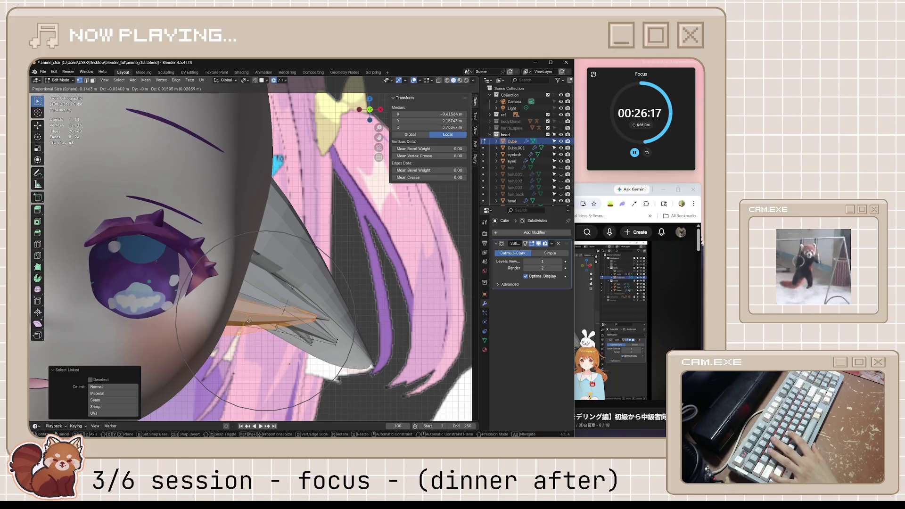
pyautogui.click(238, 309)
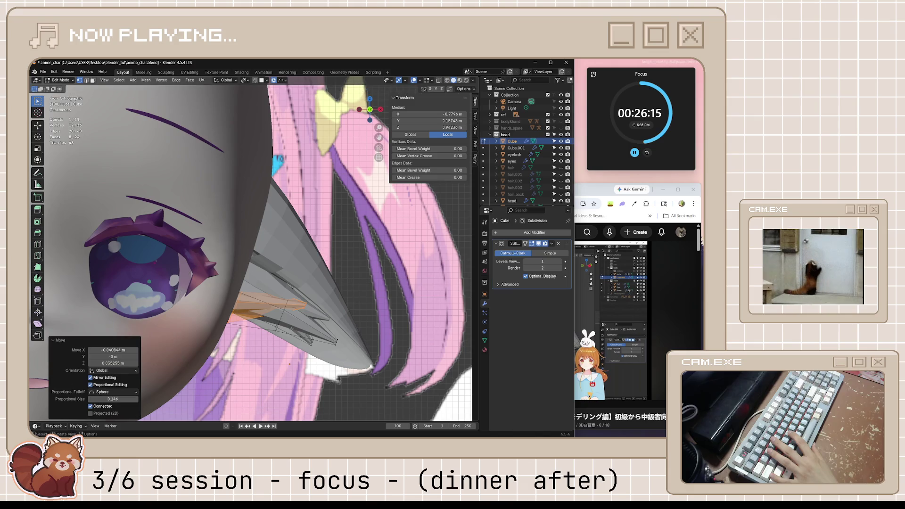
# Step: Reposition another inner-ear layer with soft falloff, then return to Object Mode and select Cube.001
pyautogui.press('l')
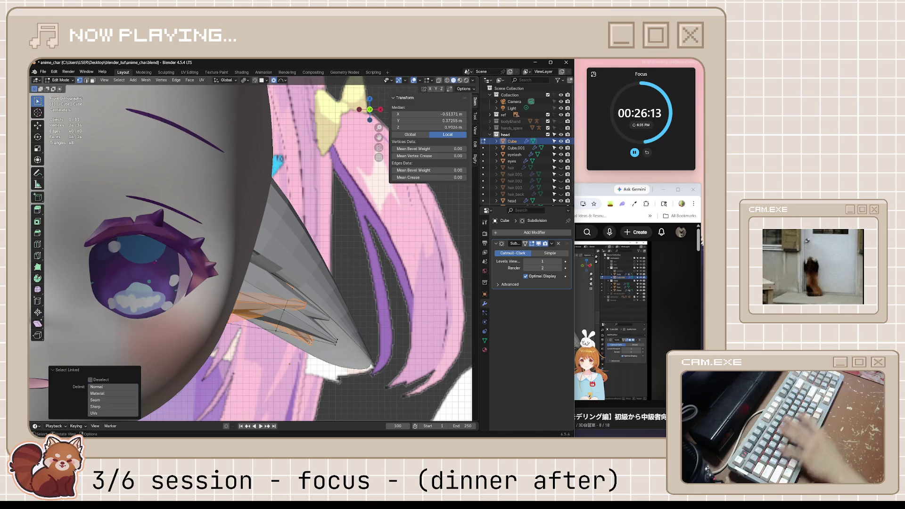
pyautogui.click(310, 343)
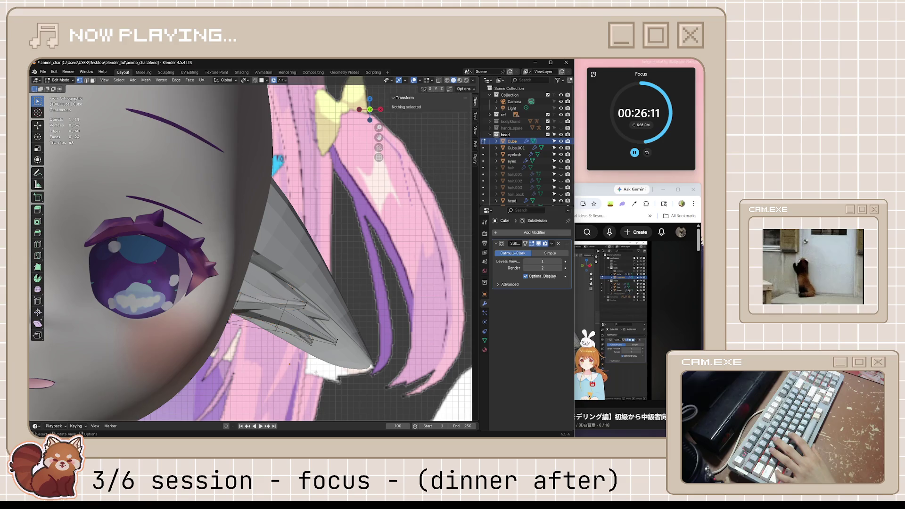
pyautogui.press('l')
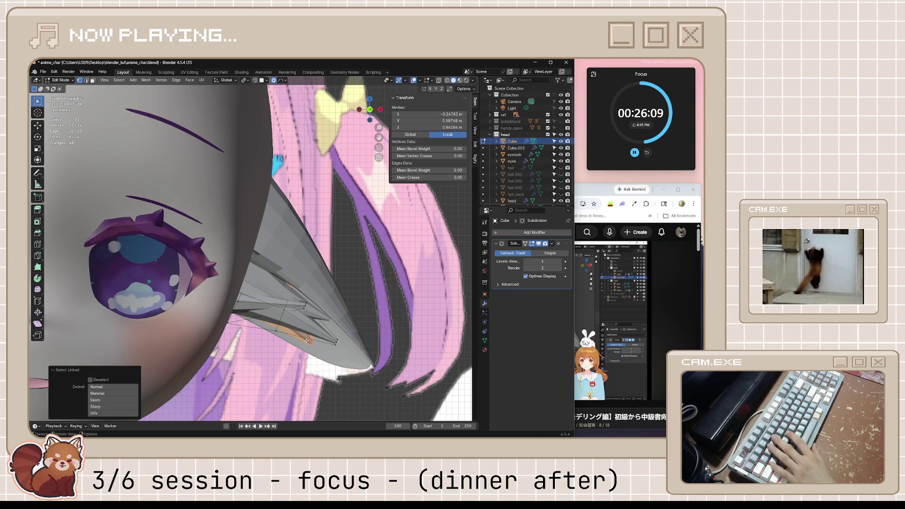
pyautogui.press('g')
pyautogui.click(290, 342)
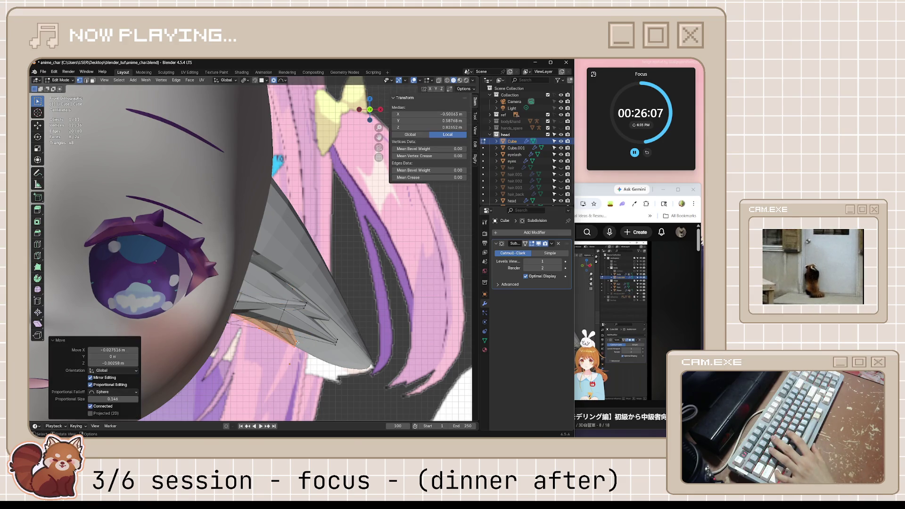
pyautogui.click(382, 280)
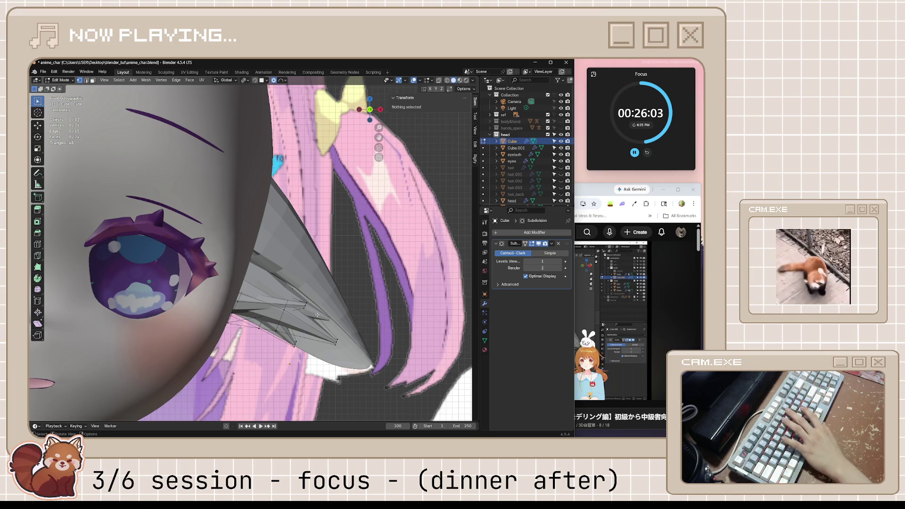
pyautogui.press('Tab')
pyautogui.click(318, 316)
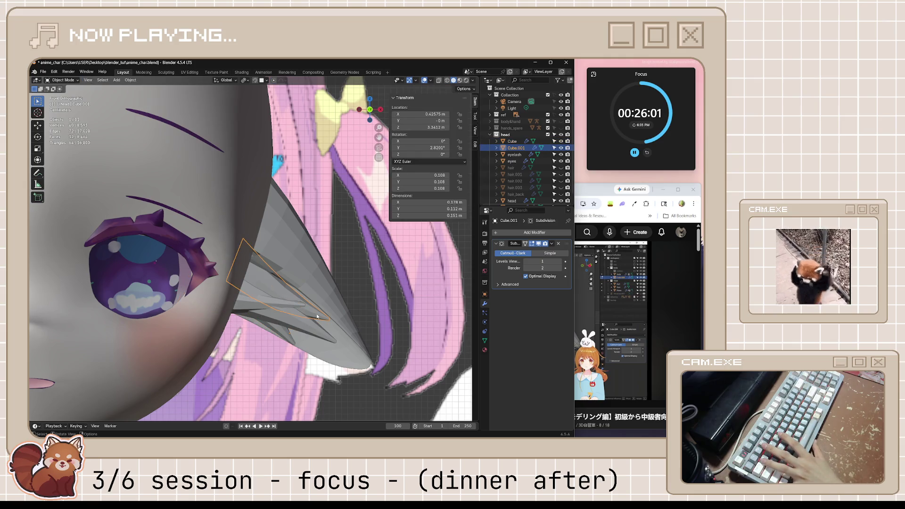
# Step: Join Cube.001 into the ear object Cube with Ctrl+J
pyautogui.click(521, 142)
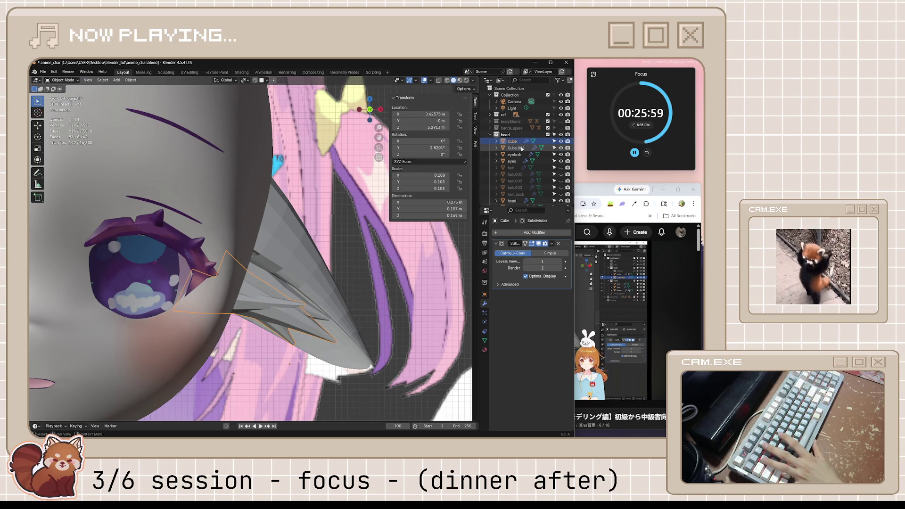
pyautogui.keyDown('ctrl'); pyautogui.click(520, 148); pyautogui.keyUp('ctrl')
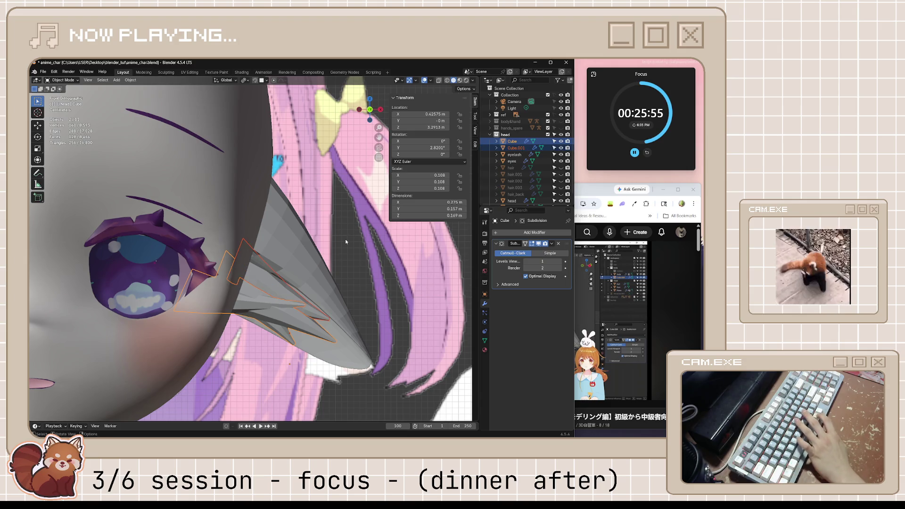
pyautogui.hotkey('ctrl', 'j')
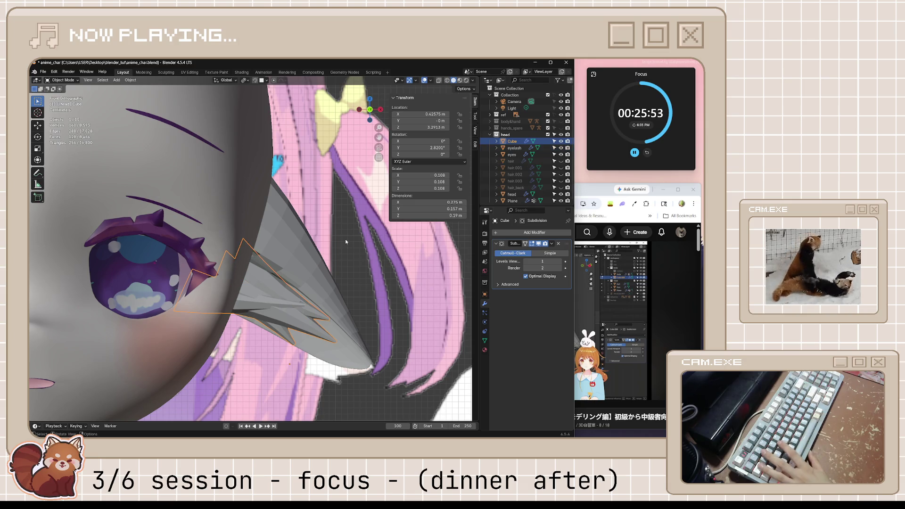
pyautogui.hotkey('alt', 'a')
pyautogui.press('Home')
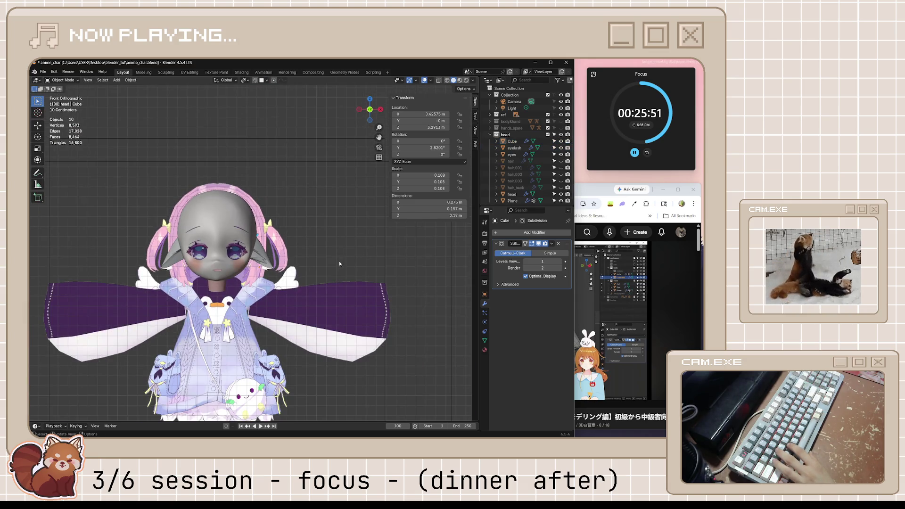
pyautogui.scroll(10, 338, 261)
pyautogui.moveTo(323, 280)
pyautogui.mouseDown(button='middle')
pyautogui.moveTo(322, 244)
pyautogui.moveTo(309, 285)
pyautogui.mouseUp(button='middle')
# Step: Raise the joined ear about 0.036 m along Z and check it from the front
pyautogui.click(309, 285)
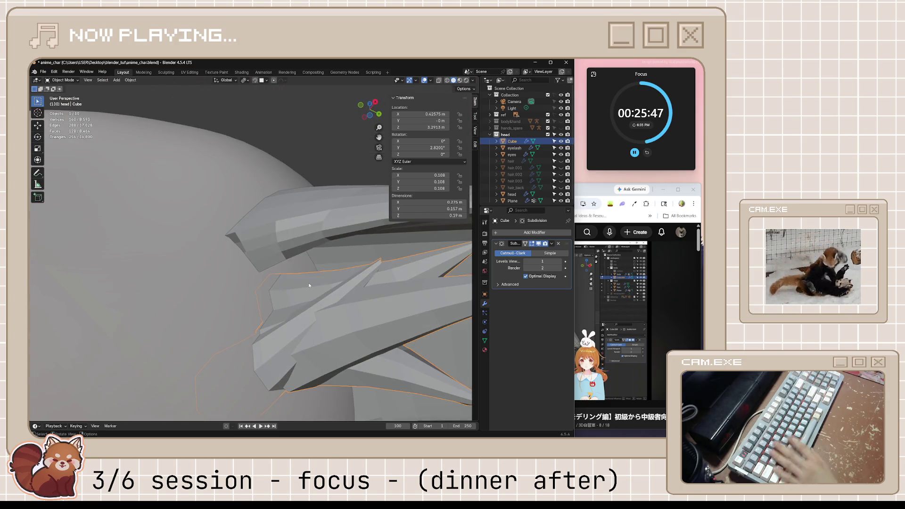
pyautogui.press('g')
pyautogui.press('z')
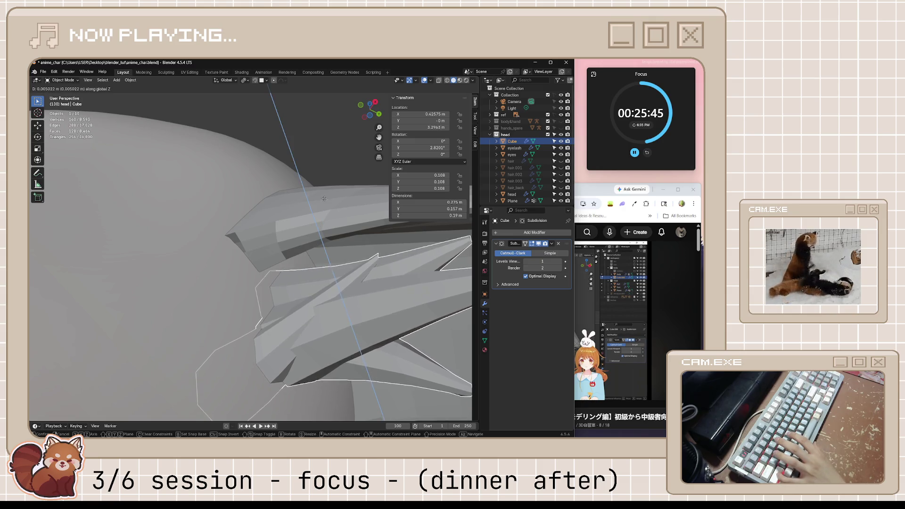
pyautogui.click(327, 102)
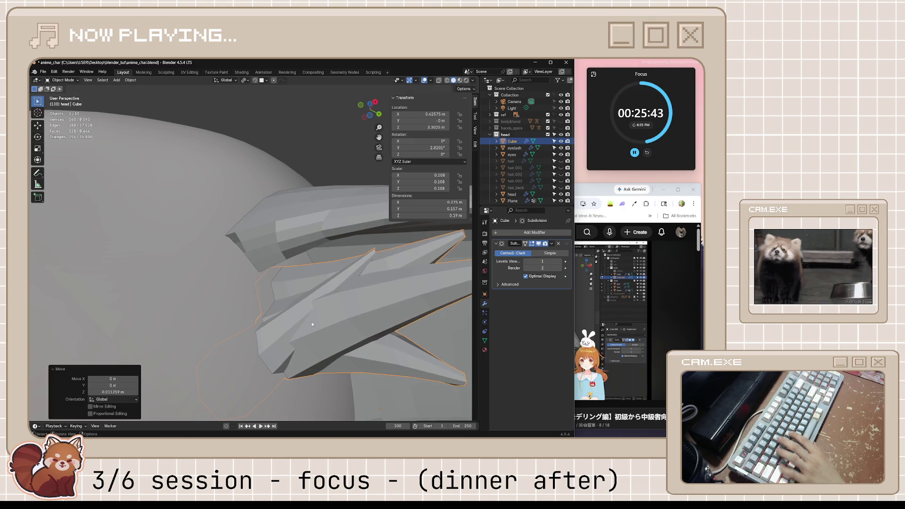
pyautogui.press('g')
pyautogui.press('z')
pyautogui.click(325, 228)
pyautogui.moveTo(325, 229)
pyautogui.mouseDown(button='middle')
pyautogui.moveTo(360, 338)
pyautogui.moveTo(344, 311)
pyautogui.mouseUp(button='middle')
pyautogui.press('KP_1')
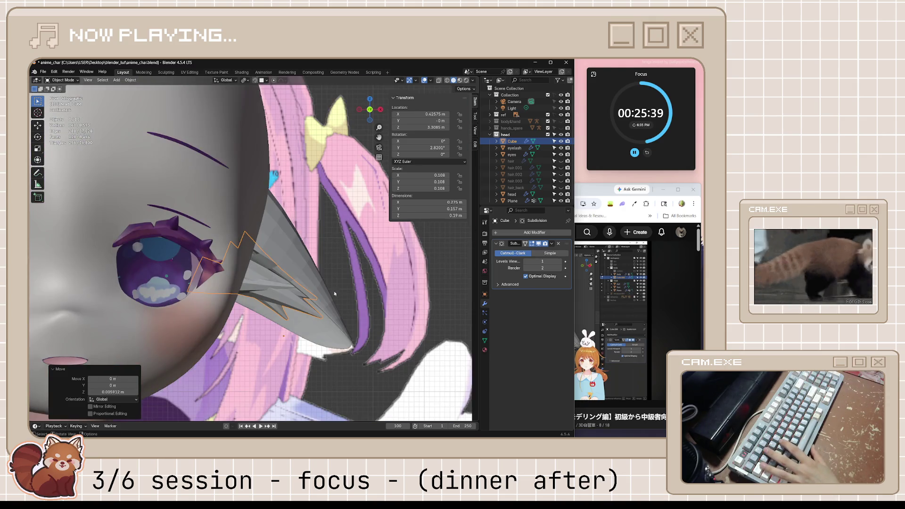
pyautogui.scroll(-8, 334, 294)
# Step: Save anime_char.blend and return to the YouTube tutorial
pyautogui.hotkey('alt', 'a')
pyautogui.hotkey('ctrl', 's')
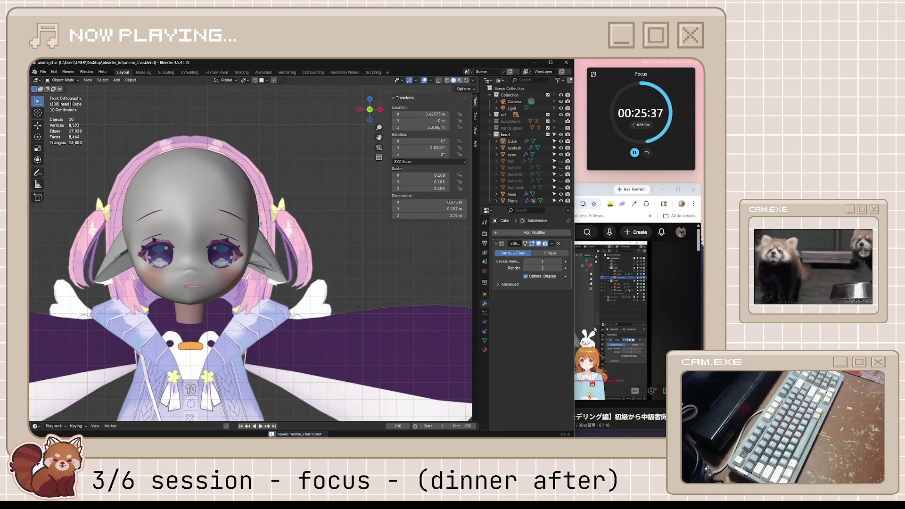
pyautogui.click(635, 305)
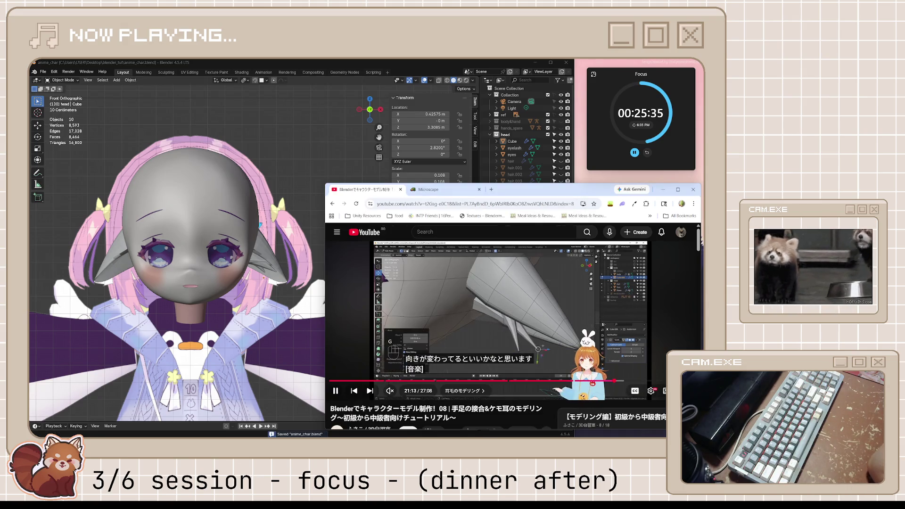
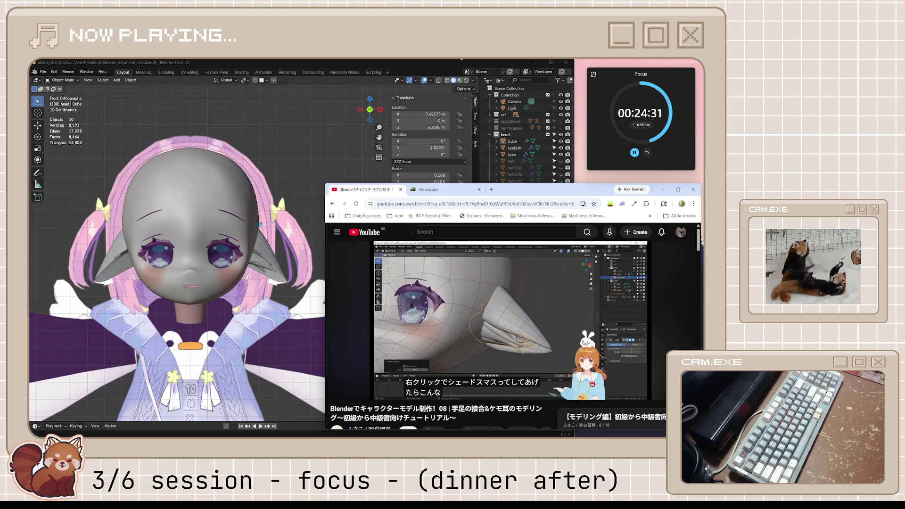
# Step: Apply Shade Smooth to the pointed ear Plane, then face the character and resume the tutorial
pyautogui.click(430, 295)
pyautogui.click(264, 245)
pyautogui.moveTo(264, 245); pyautogui.dragTo(235, 242, button='middle')
pyautogui.rightClick(235, 243)
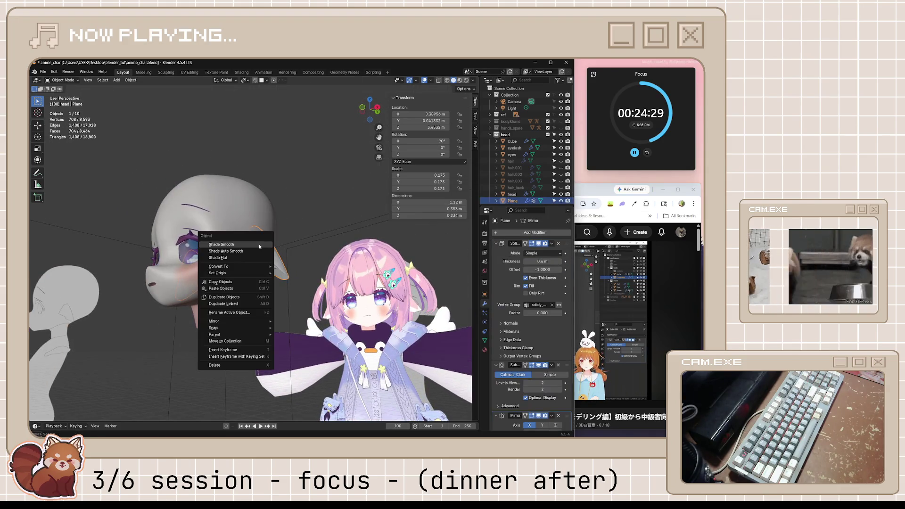
pyautogui.click(259, 246)
pyautogui.click(262, 264)
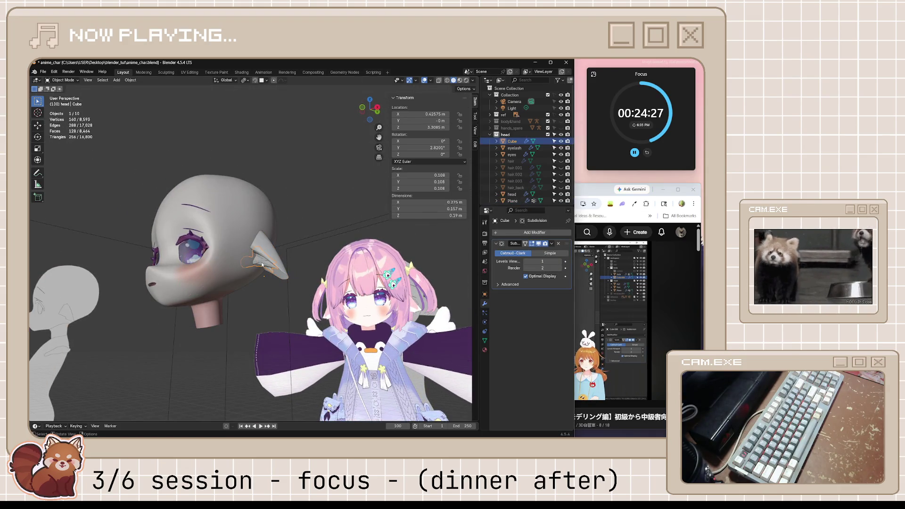
pyautogui.moveTo(263, 266); pyautogui.dragTo(358, 292, button='middle')
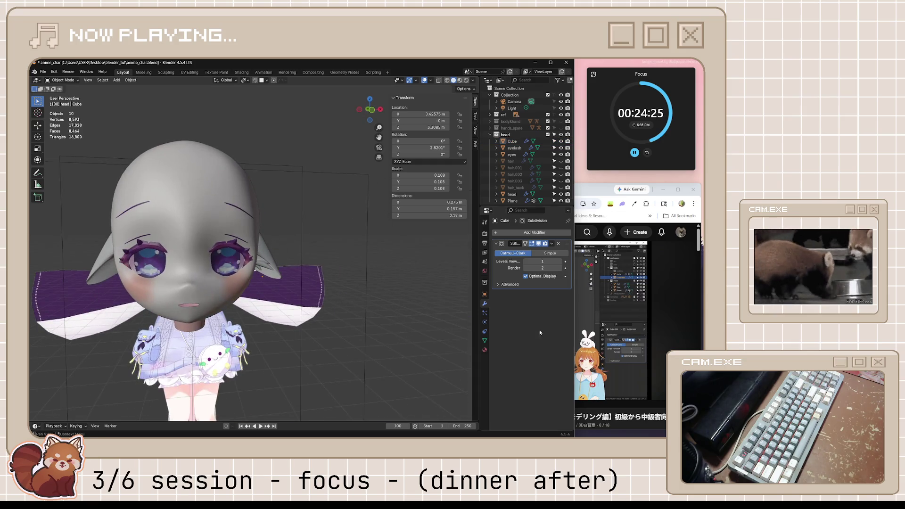
pyautogui.click(607, 306)
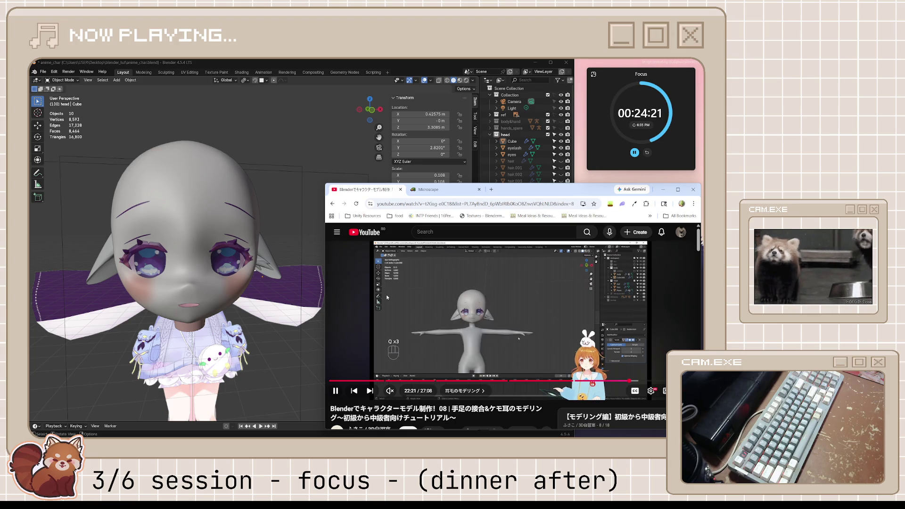
pyautogui.scroll(-3, 317, 332)
pyautogui.moveTo(317, 332); pyautogui.dragTo(349, 329, button='middle')
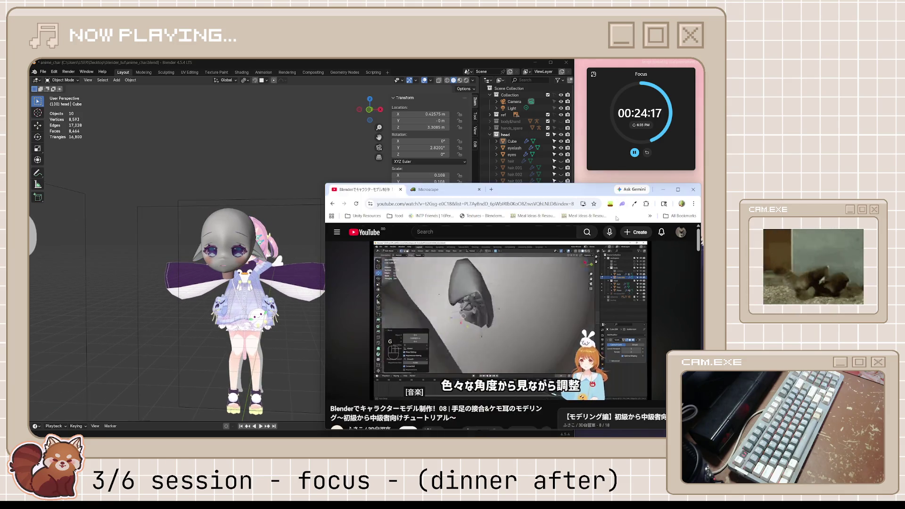
pyautogui.hotkey('alt', 'Tab')
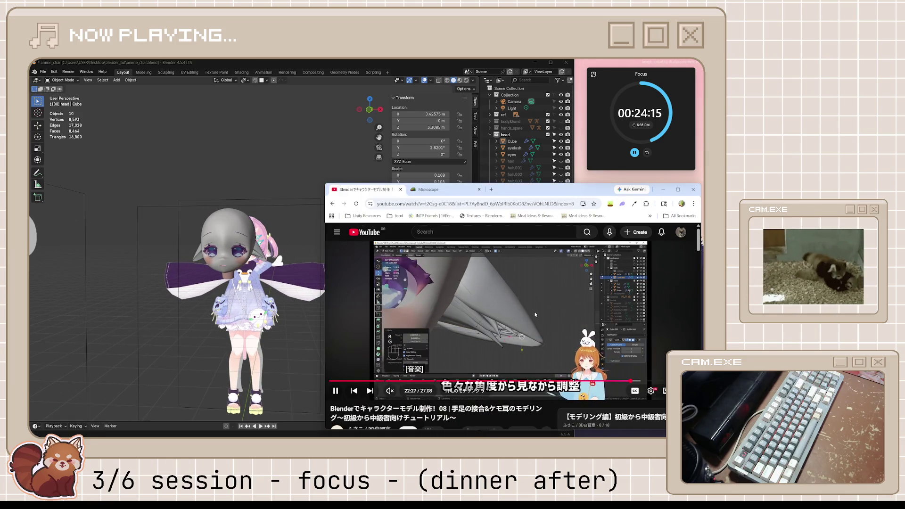
pyautogui.scroll(10, 221, 249)
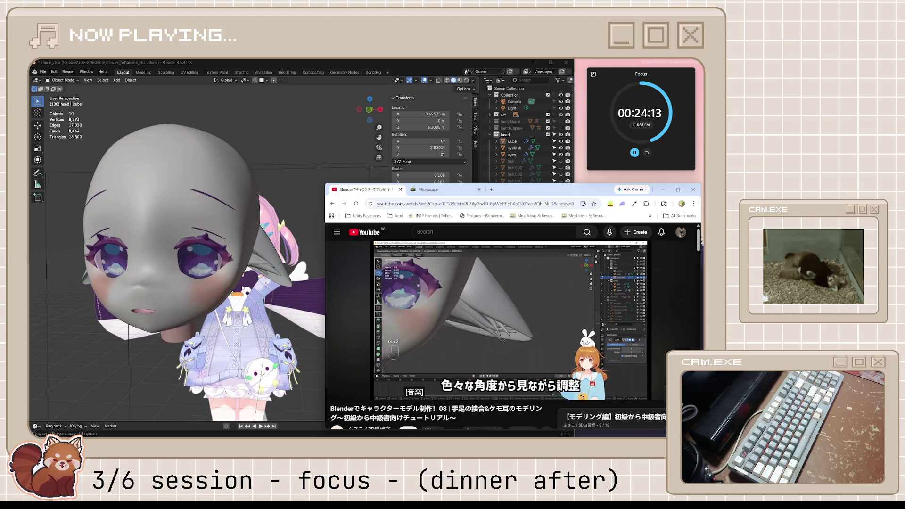
pyautogui.scroll(-10, 177, 255)
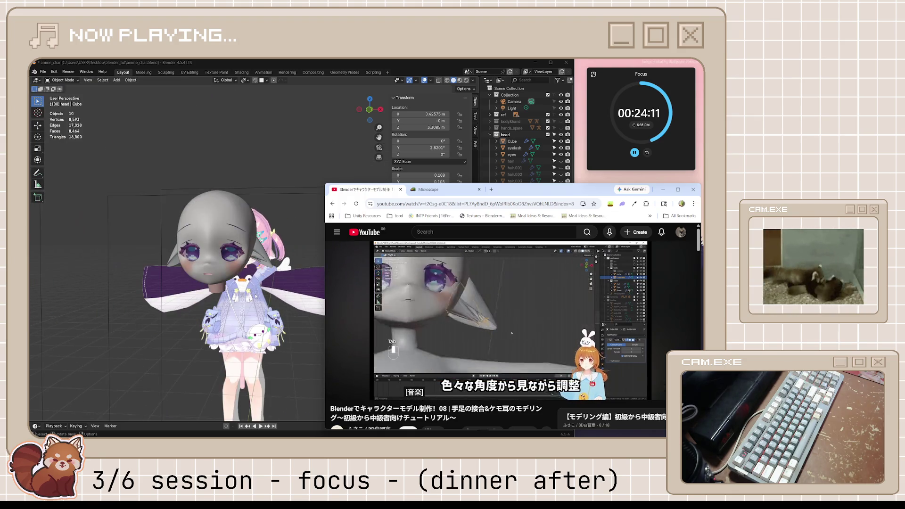
pyautogui.scroll(10, 256, 250)
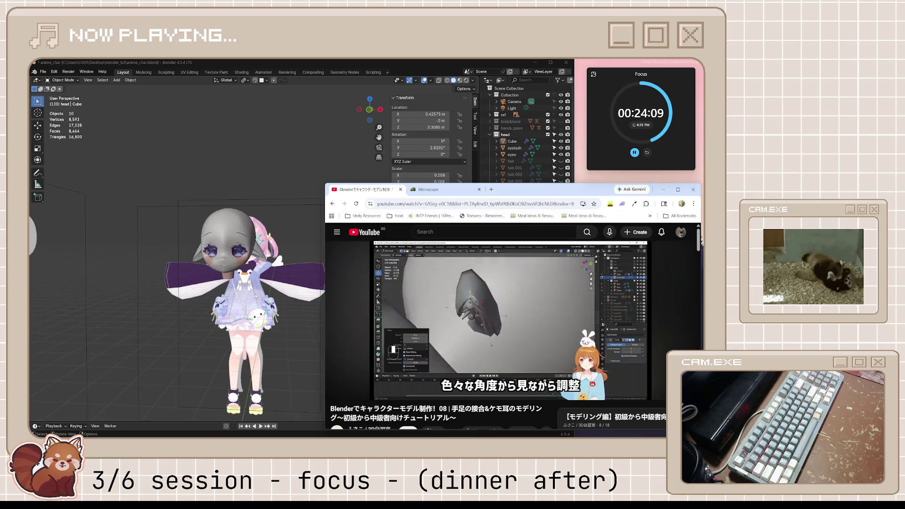
pyautogui.scroll(-10, 257, 296)
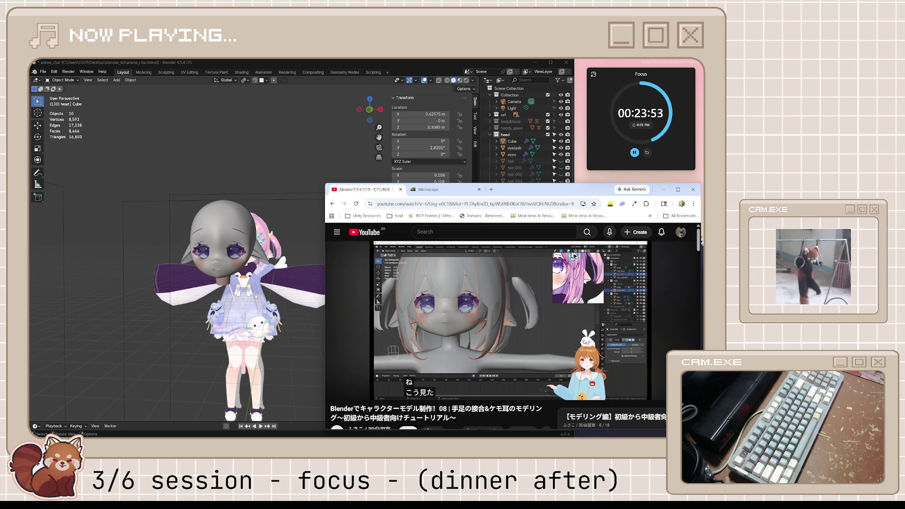
pyautogui.press('space')
pyautogui.scroll(5, 256, 283)
pyautogui.click(256, 266)
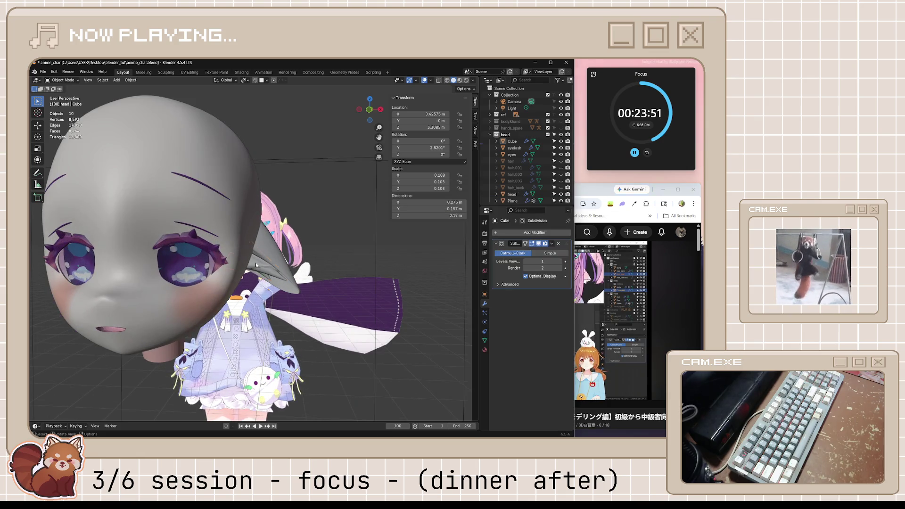
pyautogui.click(256, 265)
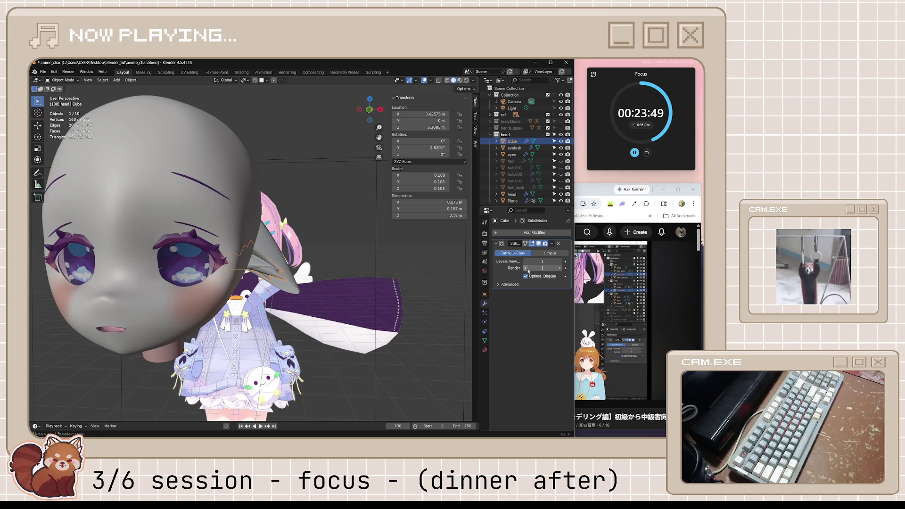
pyautogui.click(618, 317)
pyautogui.scroll(-5, 289, 321)
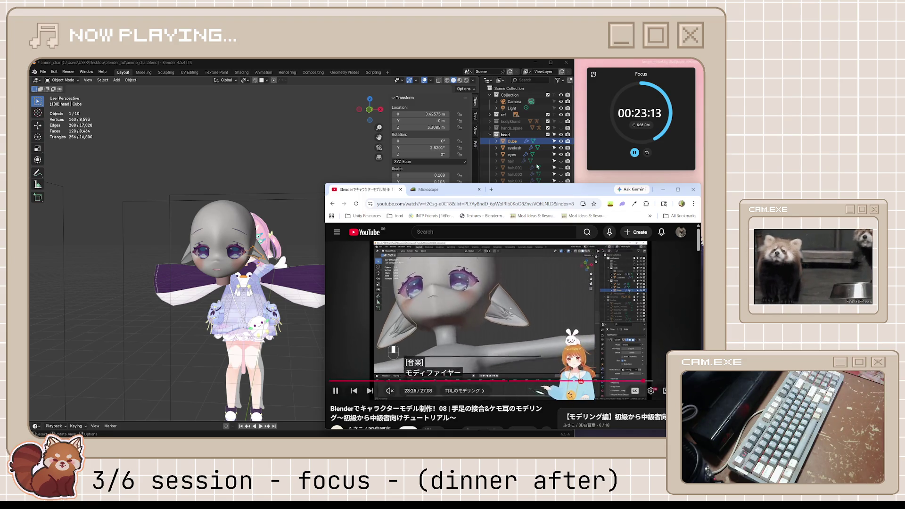
# Step: Switch Blender to front orthographic view and rewind the tutorial a few seconds to 23:25
pyautogui.click(283, 226)
pyautogui.moveTo(282, 226)
pyautogui.mouseDown(button='middle')
pyautogui.moveTo(287, 253)
pyautogui.moveTo(277, 234)
pyautogui.moveTo(283, 239)
pyautogui.mouseUp(button='middle')
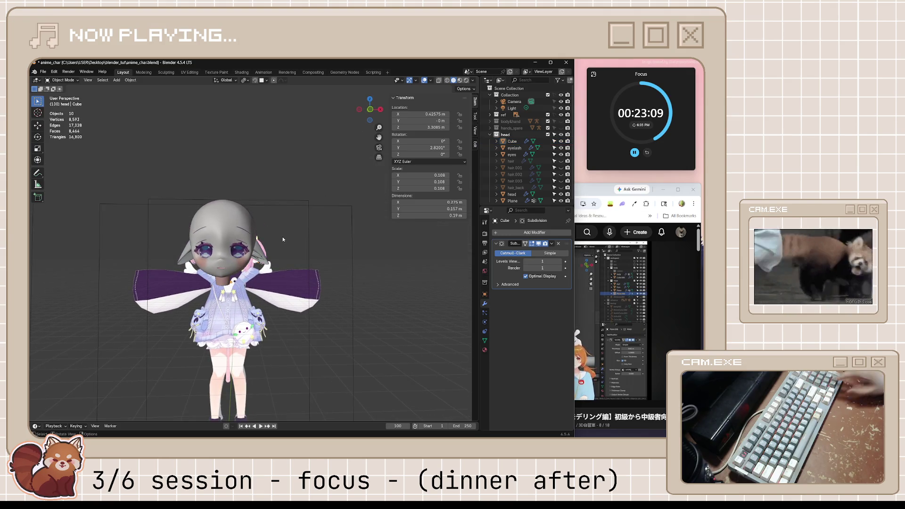
pyautogui.press('KP_1')
pyautogui.click(626, 182)
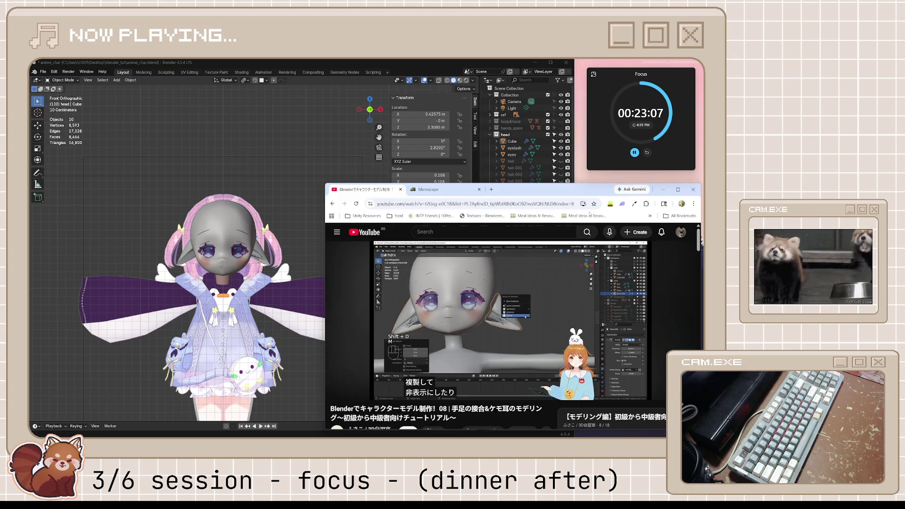
pyautogui.press('Left')
pyautogui.press('Left')
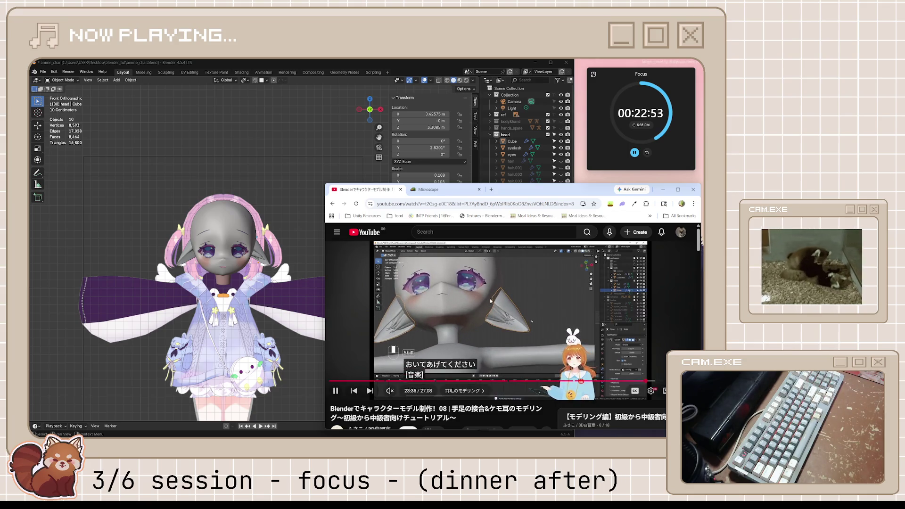
# Step: Rename the ear Plane to 'ears' and delete the Cube object
pyautogui.click(517, 314)
pyautogui.click(447, 61)
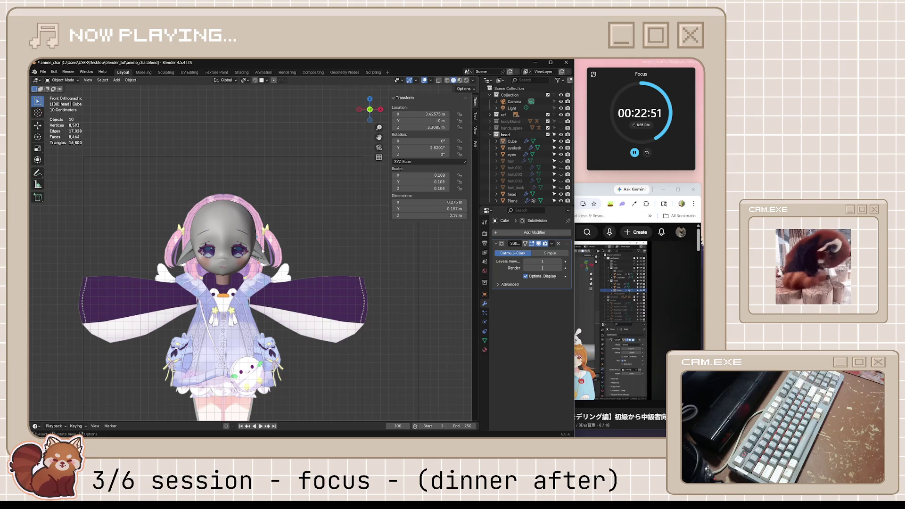
pyautogui.click(258, 253)
pyautogui.doubleClick(512, 200)
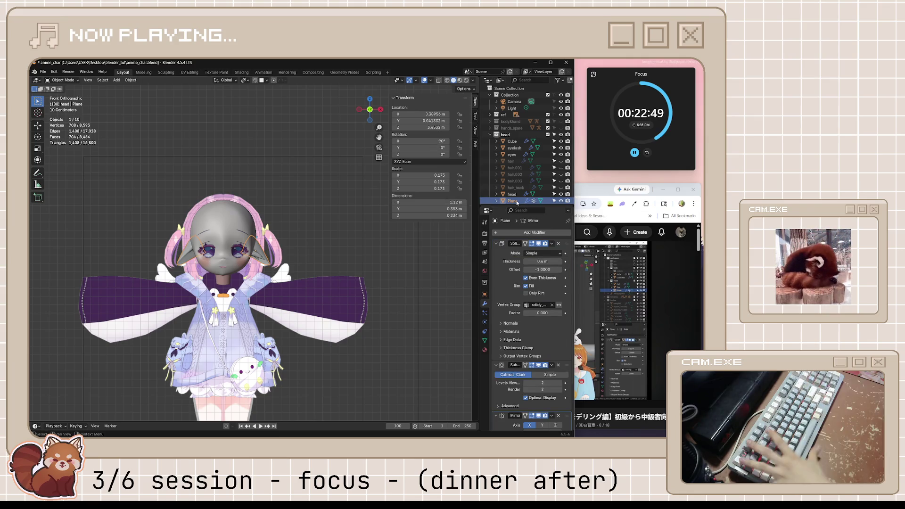
pyautogui.write('ears')
pyautogui.press('Return')
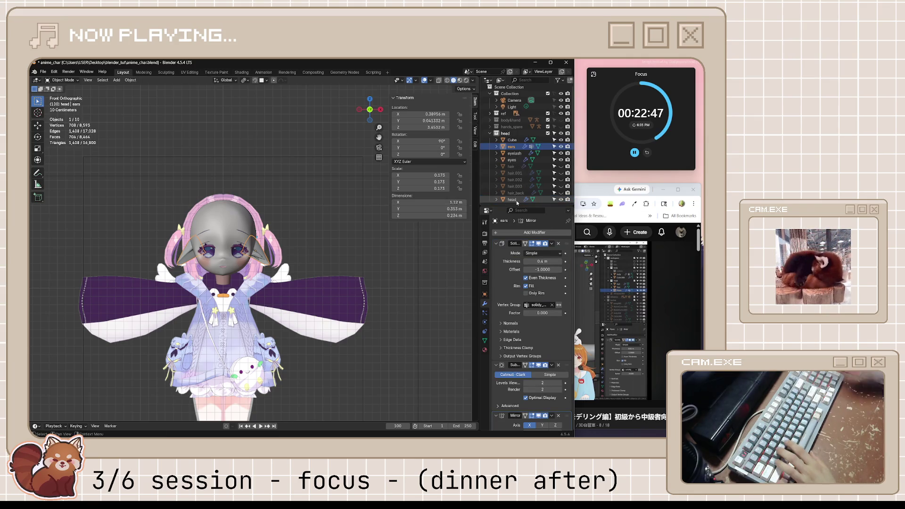
pyautogui.keyDown('ctrl'); pyautogui.click(512, 140); pyautogui.keyUp('ctrl')
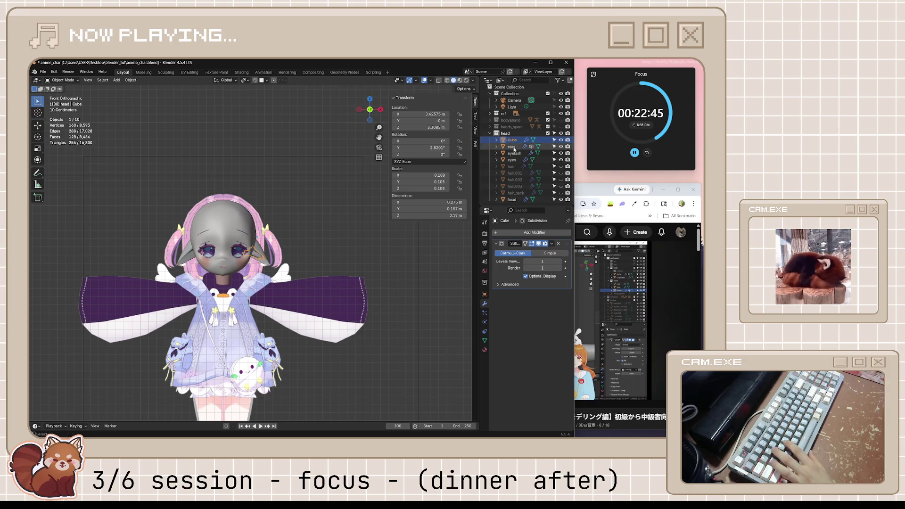
pyautogui.press('Delete')
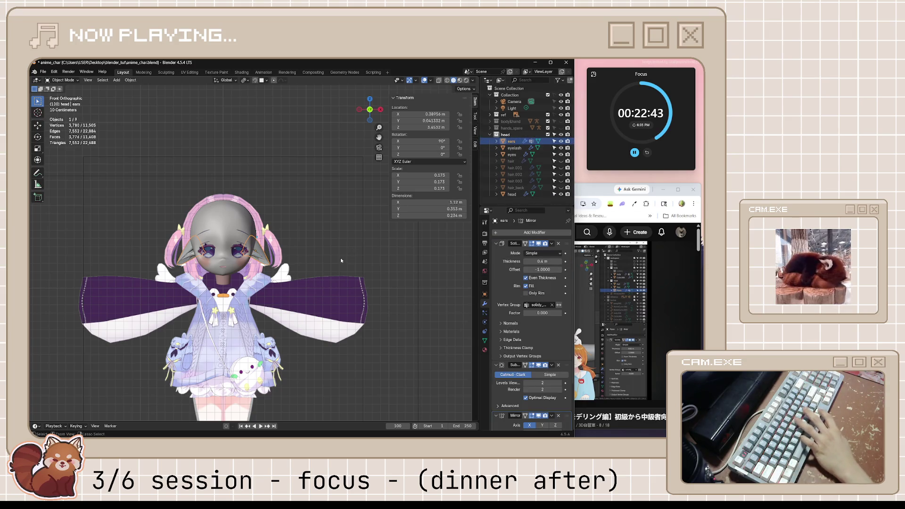
# Step: Inspect the ears mesh from the side, return to front view and save anime_char.blend
pyautogui.scroll(5, 309, 269)
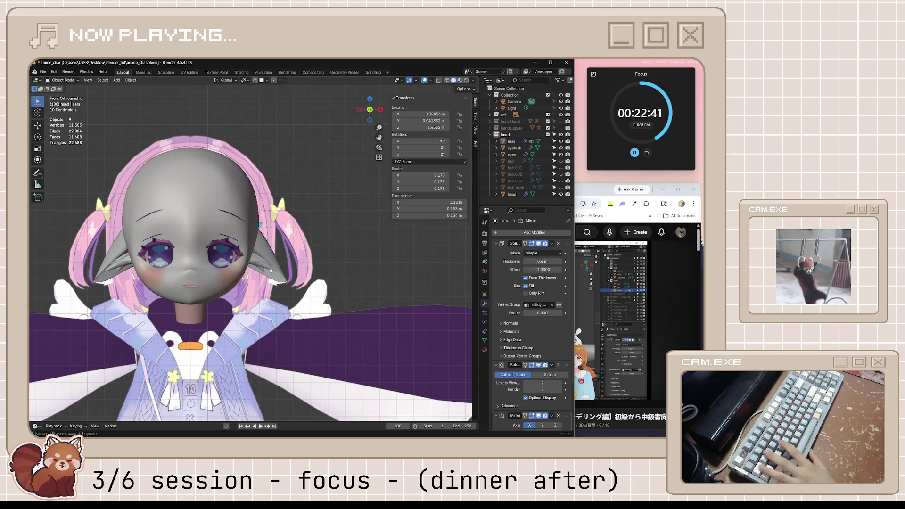
pyautogui.click(276, 266)
pyautogui.press('Tab')
pyautogui.scroll(3, 276, 266)
pyautogui.moveTo(276, 266)
pyautogui.mouseDown(button='middle')
pyautogui.moveTo(269, 229)
pyautogui.moveTo(255, 235)
pyautogui.moveTo(294, 250)
pyautogui.mouseUp(button='middle')
pyautogui.press('Tab')
pyautogui.press('KP_1')
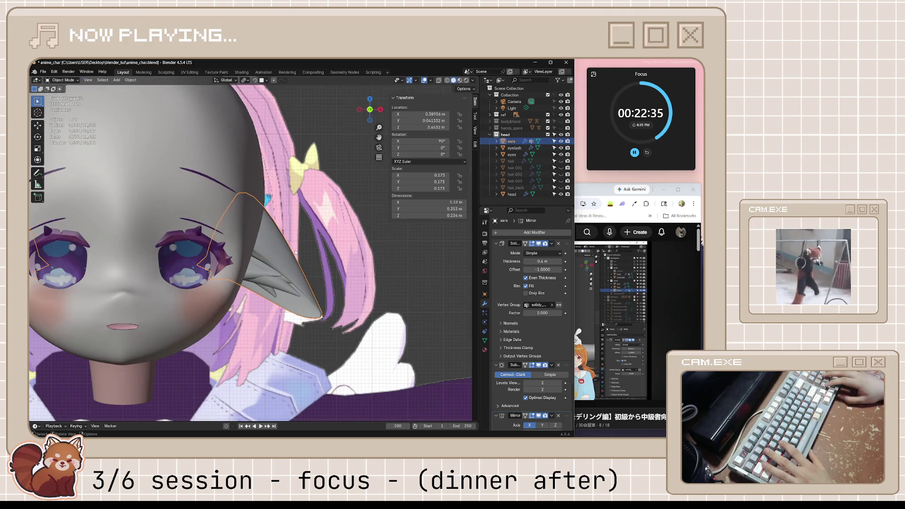
pyautogui.hotkey('ctrl', 's')
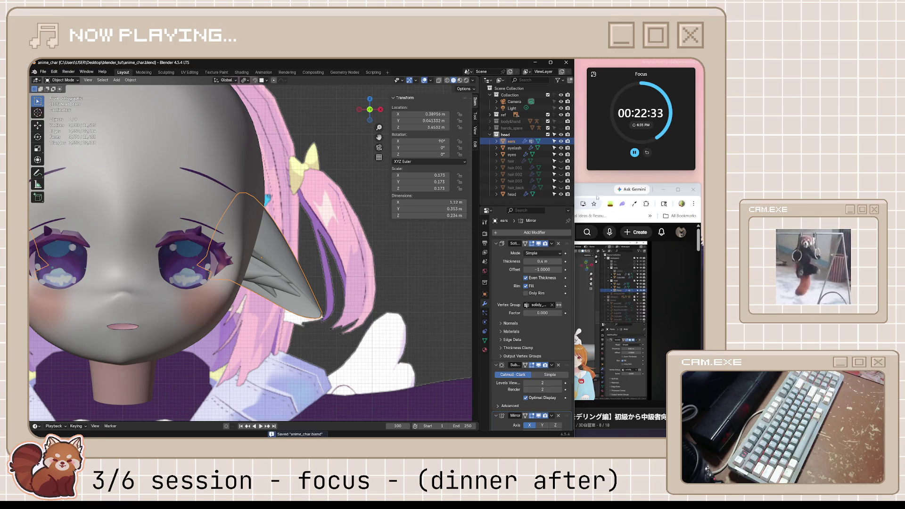
pyautogui.click(596, 197)
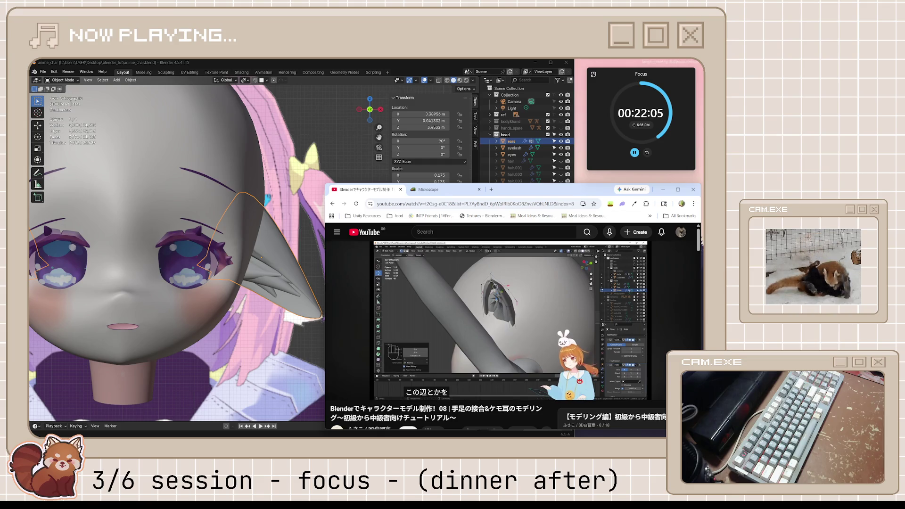
# Step: Orbit around the ear, then play the tutorial's ear-fur chapter to about 28:30
pyautogui.moveTo(428, 315)
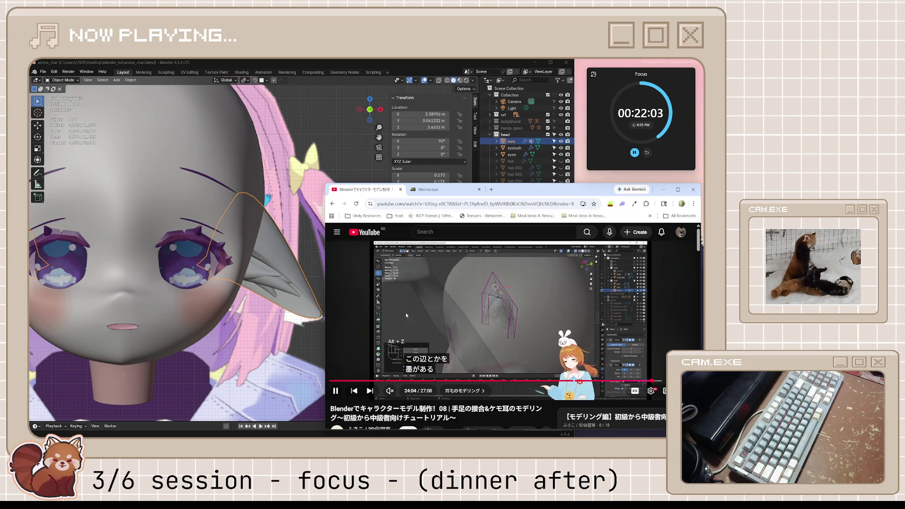
pyautogui.moveTo(212, 235)
pyautogui.mouseDown(button='middle')
pyautogui.moveTo(245, 226)
pyautogui.moveTo(209, 275)
pyautogui.moveTo(292, 297)
pyautogui.moveTo(387, 306)
pyautogui.mouseUp(button='middle')
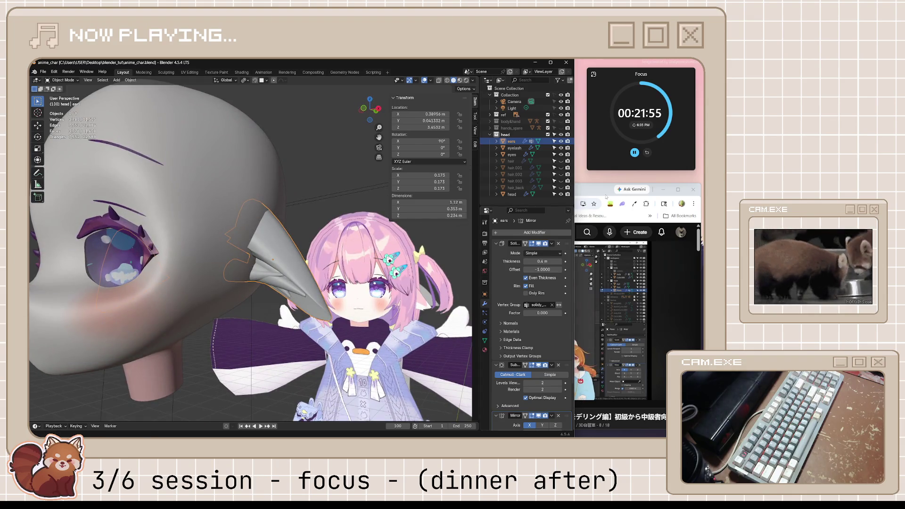
pyautogui.click(606, 196)
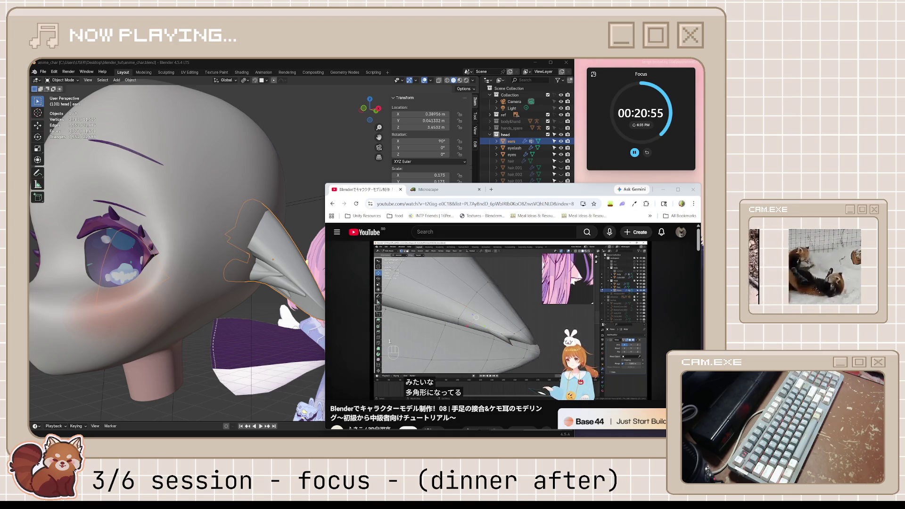
pyautogui.moveTo(565, 329)
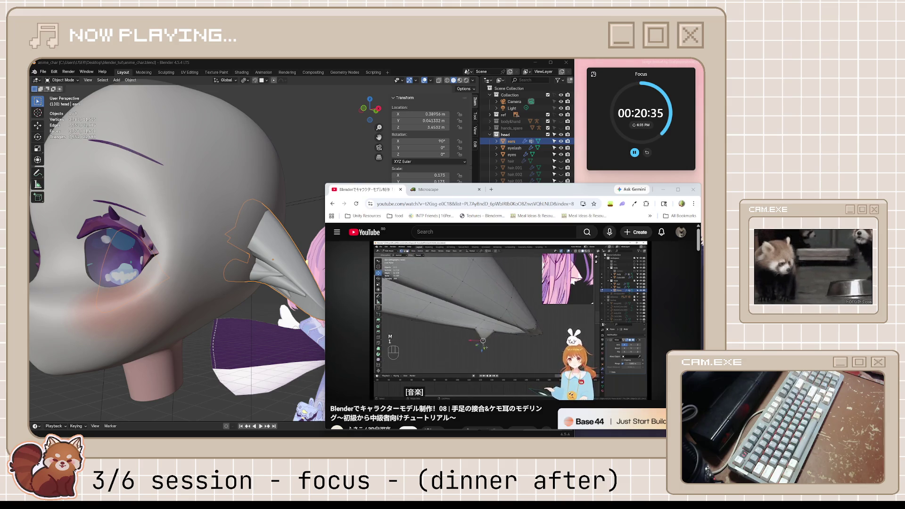
pyautogui.moveTo(513, 317)
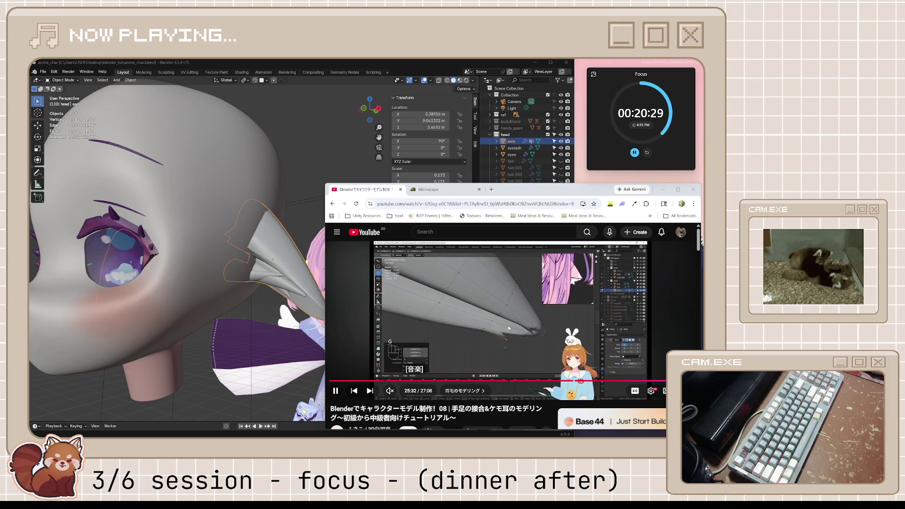
pyautogui.scroll(-5, 293, 367)
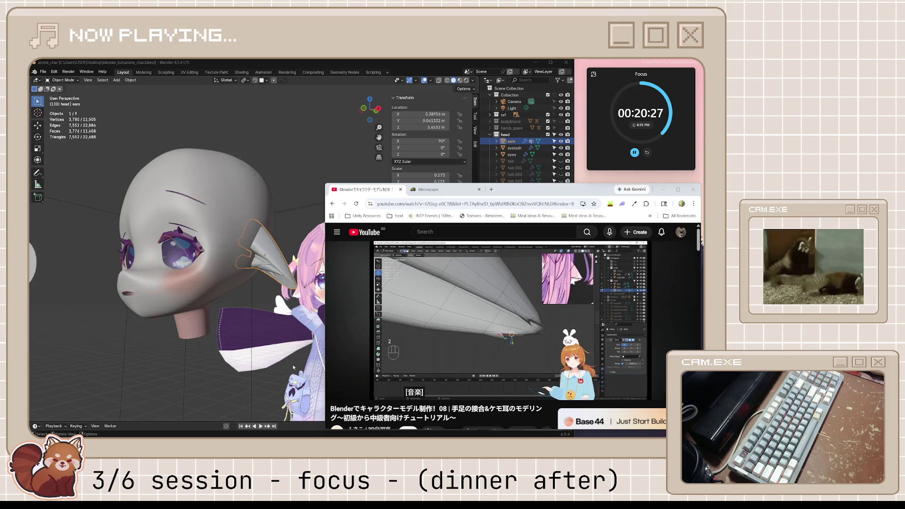
# Step: Orbit to view the ear from below and open the ears mesh in Edit Mode
pyautogui.scroll(2, 293, 367)
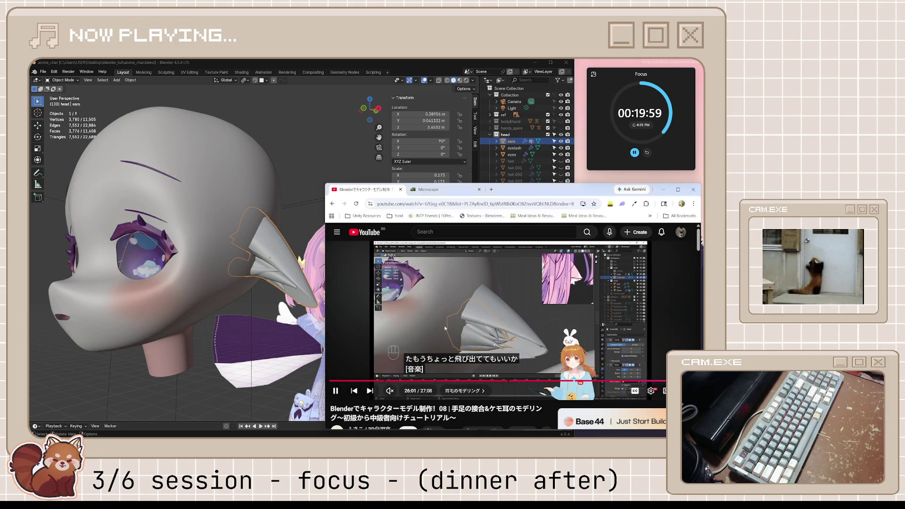
pyautogui.moveTo(292, 292)
pyautogui.mouseDown(button='middle')
pyautogui.moveTo(316, 323)
pyautogui.moveTo(267, 339)
pyautogui.moveTo(396, 316)
pyautogui.moveTo(300, 346)
pyautogui.mouseUp(button='middle')
pyautogui.scroll(3, 316, 326)
pyautogui.press('Tab')
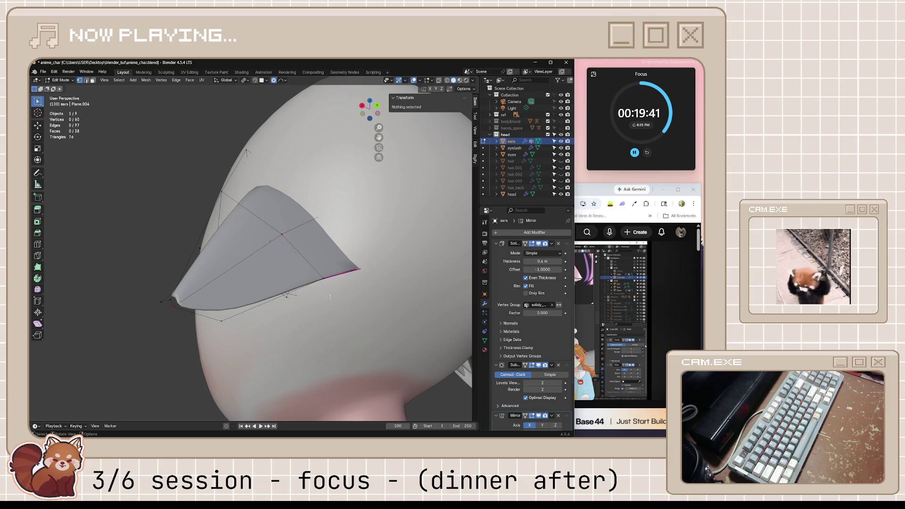
# Step: Subdivide two edges on the ear's lower border to add extra points
pyautogui.press('2')
pyautogui.click(251, 307)
pyautogui.rightClick(274, 318)
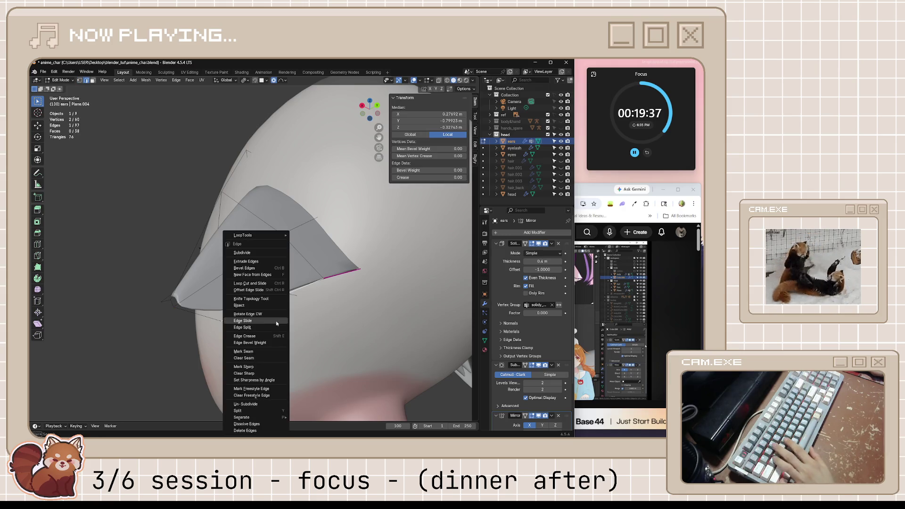
pyautogui.click(247, 252)
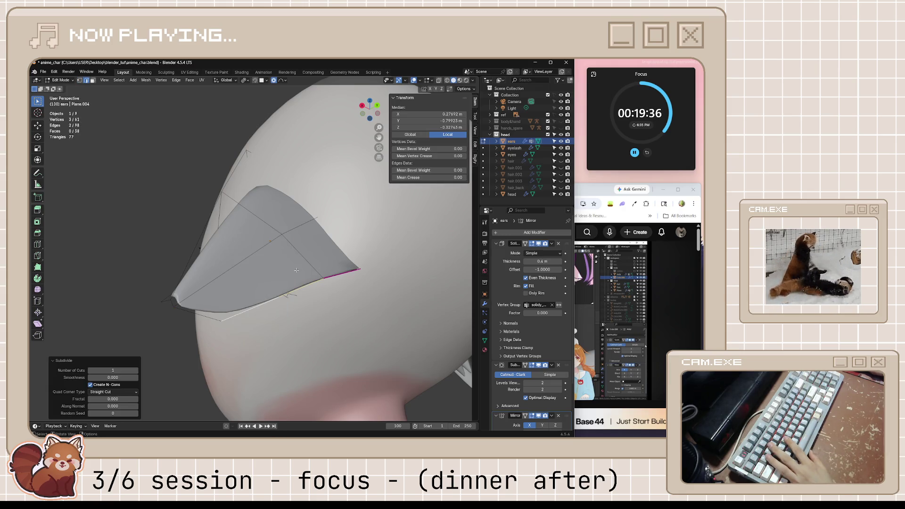
pyautogui.click(289, 303)
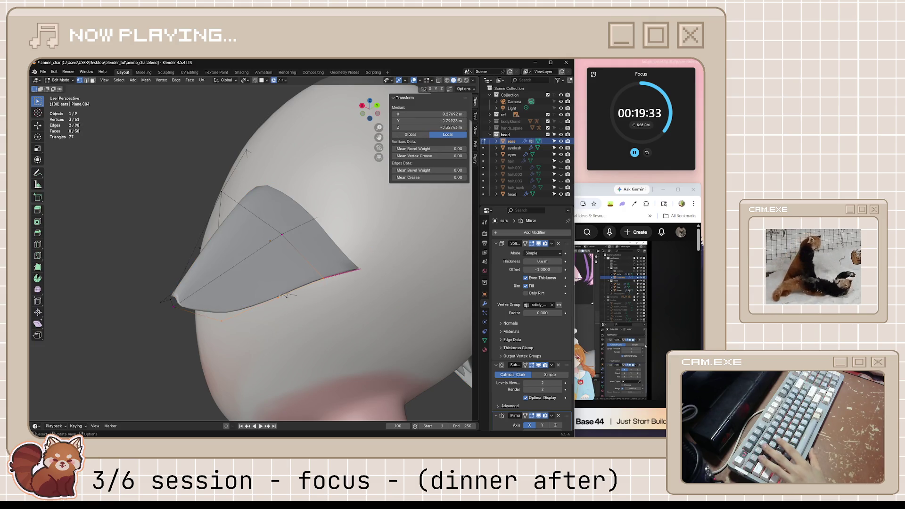
pyautogui.click(292, 291)
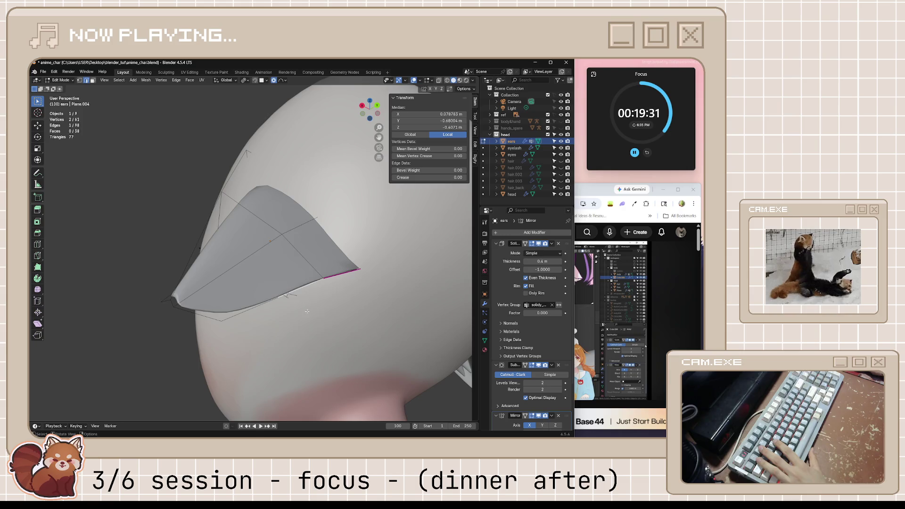
pyautogui.rightClick(307, 311)
pyautogui.click(304, 251)
# Step: Extrude an edge from the ear's lower border into a new fur strand
pyautogui.press('1')
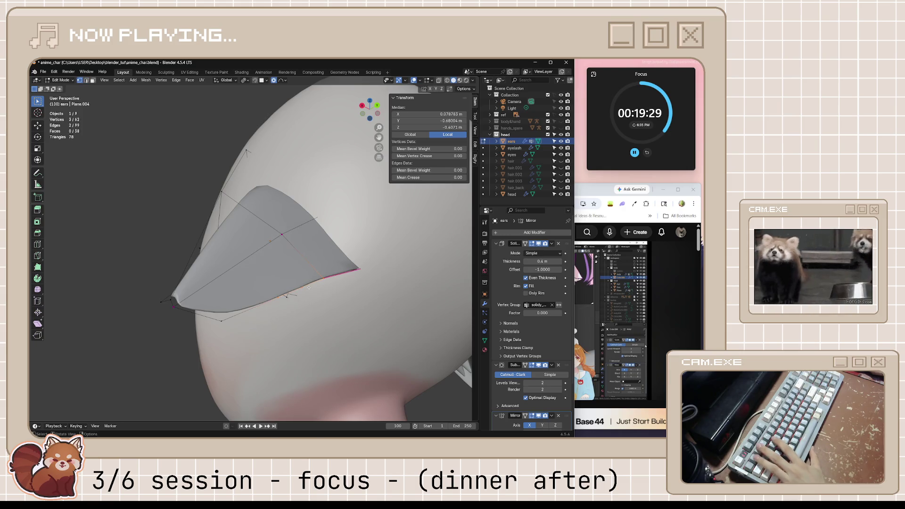
pyautogui.click(302, 288)
pyautogui.scroll(1, 302, 297)
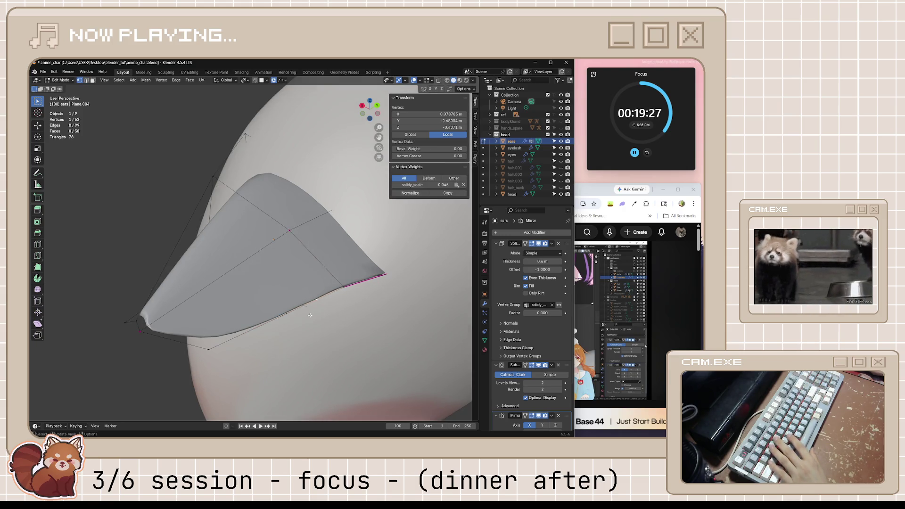
pyautogui.press('2')
pyautogui.click(294, 311)
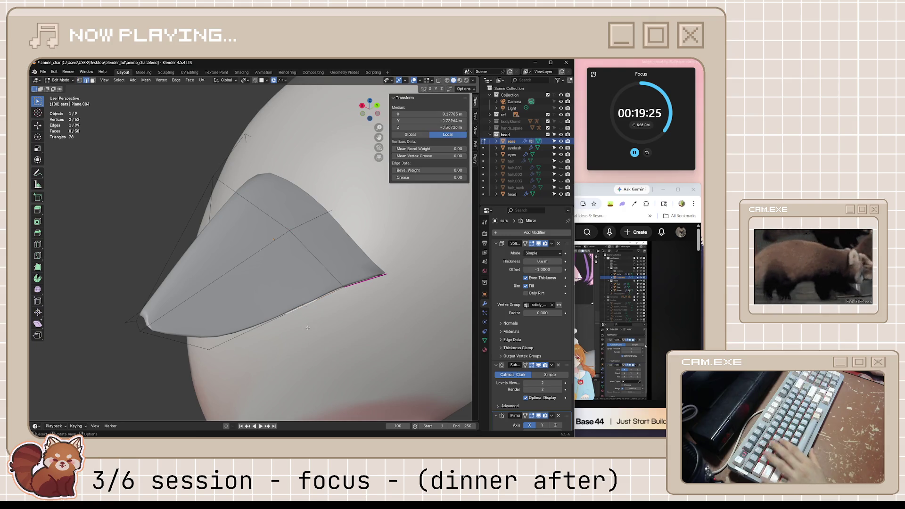
pyautogui.press('e')
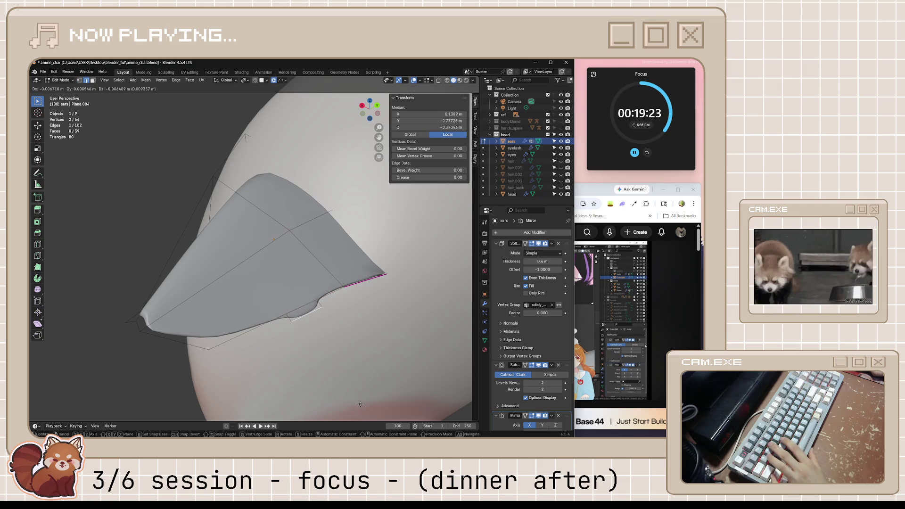
pyautogui.click(359, 404)
# Step: Slide the strand's bottom edge into place and turn on X-ray to reach hidden points
pyautogui.moveTo(360, 404)
pyautogui.mouseDown(button='middle')
pyautogui.moveTo(437, 351)
pyautogui.moveTo(420, 386)
pyautogui.moveTo(406, 375)
pyautogui.mouseUp(button='middle')
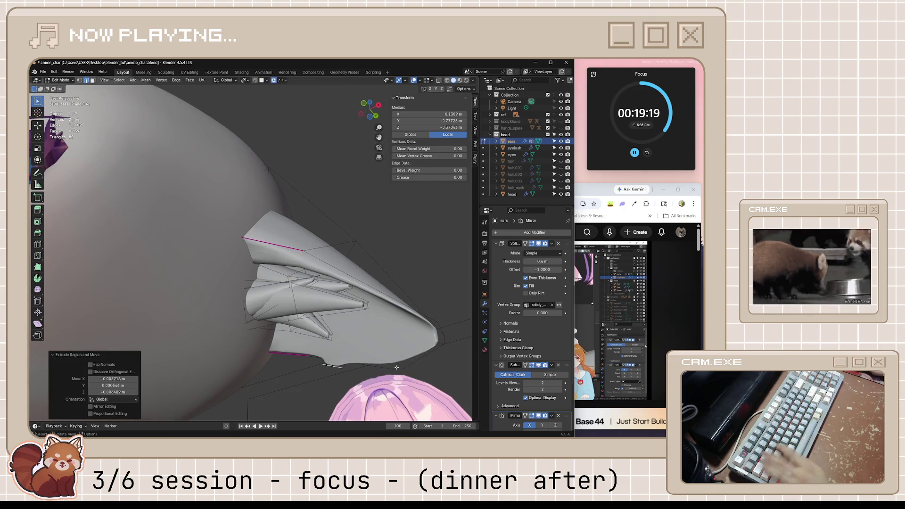
pyautogui.press('1')
pyautogui.keyDown('shift'); pyautogui.click(332, 366); pyautogui.keyUp('shift')
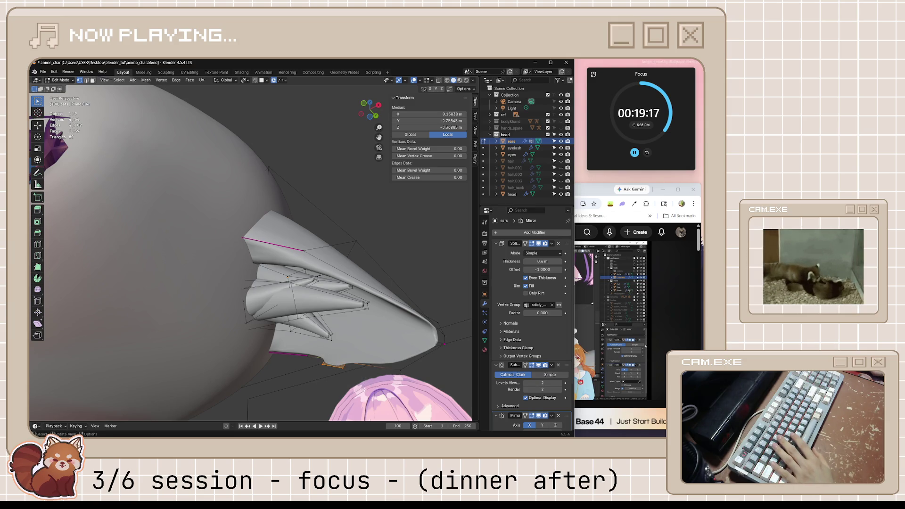
pyautogui.press('g')
pyautogui.press('g')
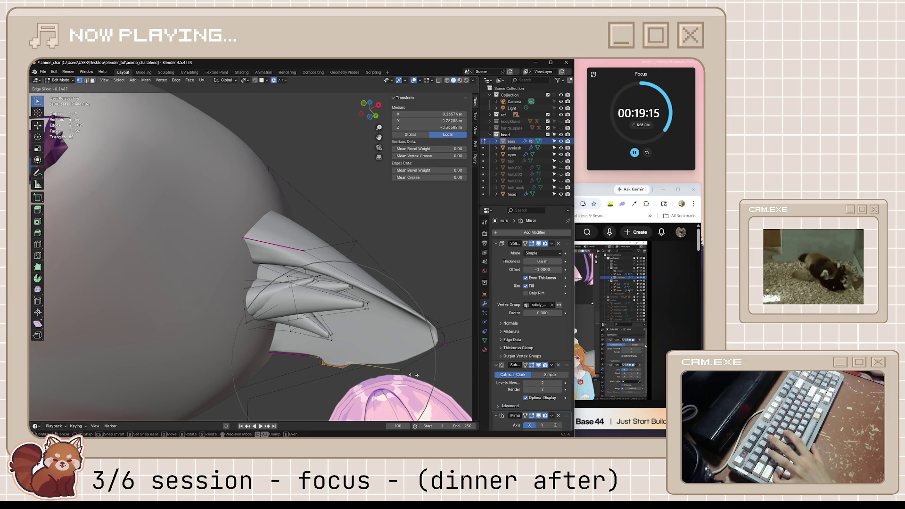
pyautogui.click(357, 360)
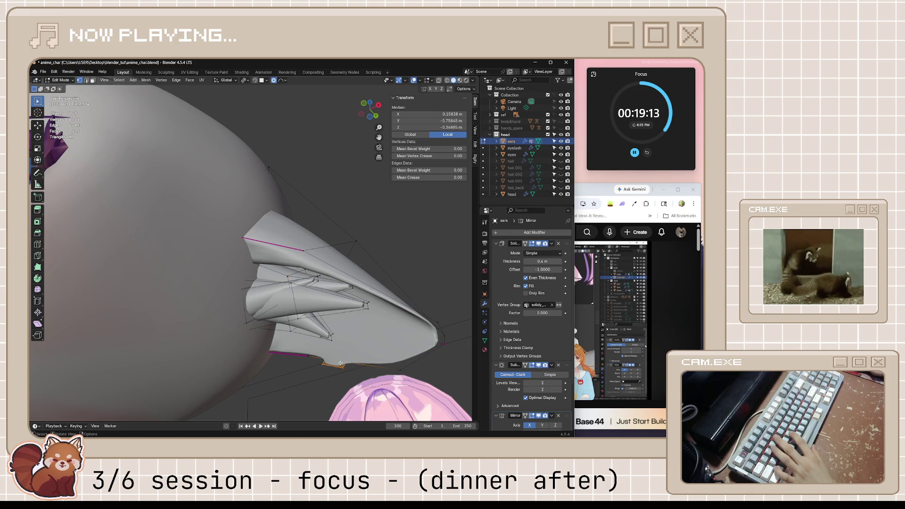
pyautogui.hotkey('alt', 'z')
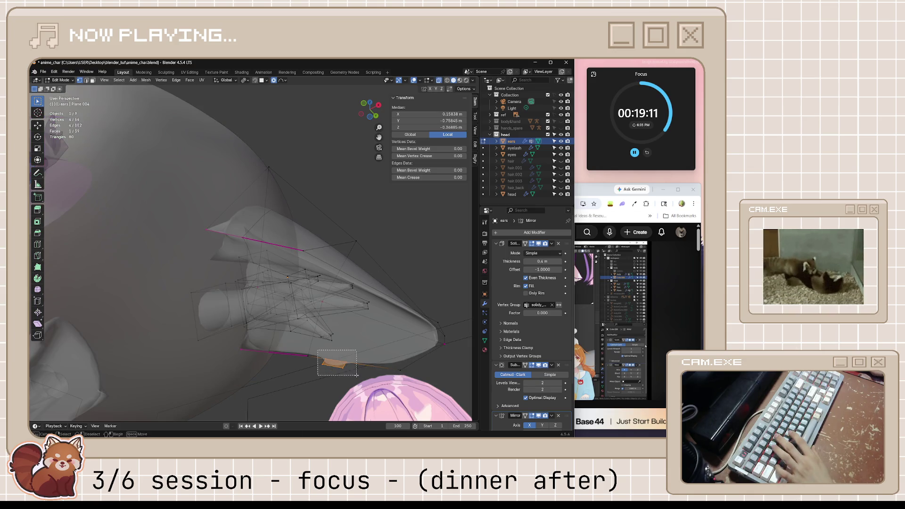
pyautogui.click(337, 365)
pyautogui.press('g')
pyautogui.press('g')
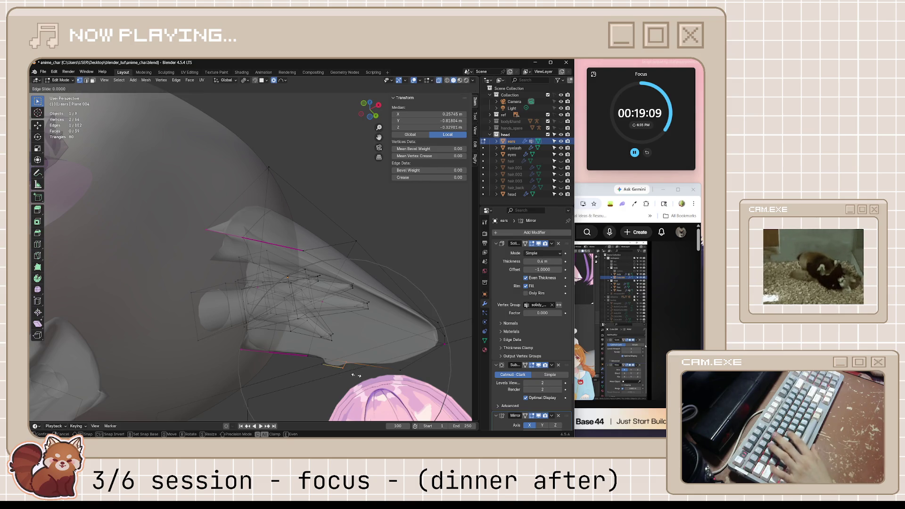
pyautogui.rightClick(363, 377)
# Step: Slide a vertex at the strand's bottom about half-way along its edge
pyautogui.click(362, 367)
pyautogui.press('g')
pyautogui.press('g')
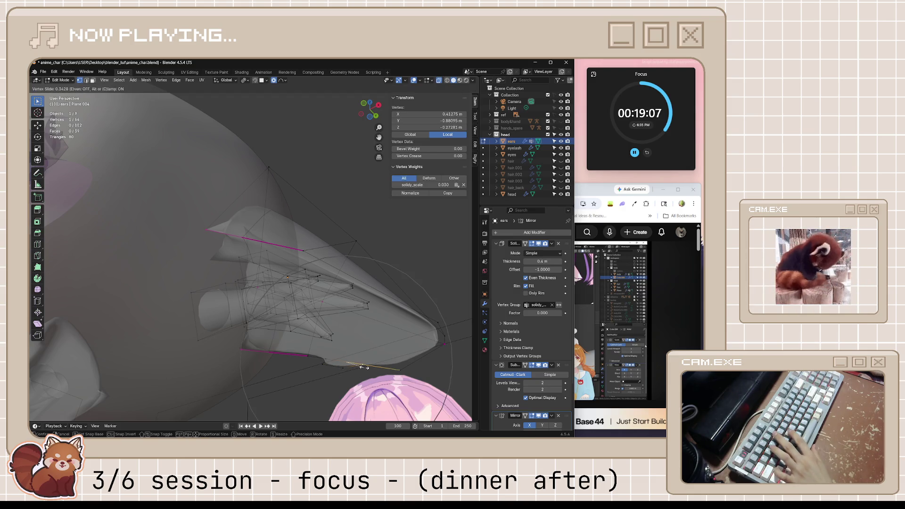
pyautogui.click(365, 366)
pyautogui.press('g')
pyautogui.press('g')
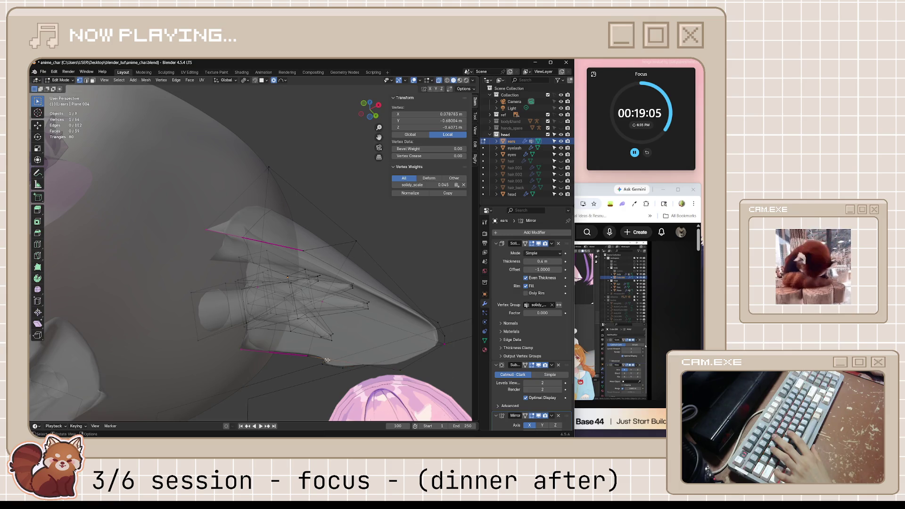
pyautogui.click(344, 360)
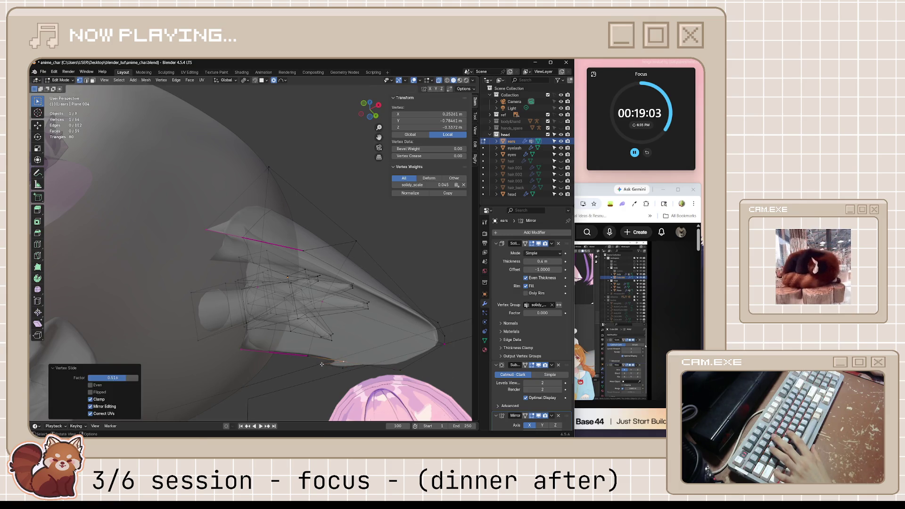
# Step: Move two strand vertices outward with proportional editing switched off
pyautogui.click(342, 376)
pyautogui.keyDown('shift'); pyautogui.click(346, 372); pyautogui.keyUp('shift')
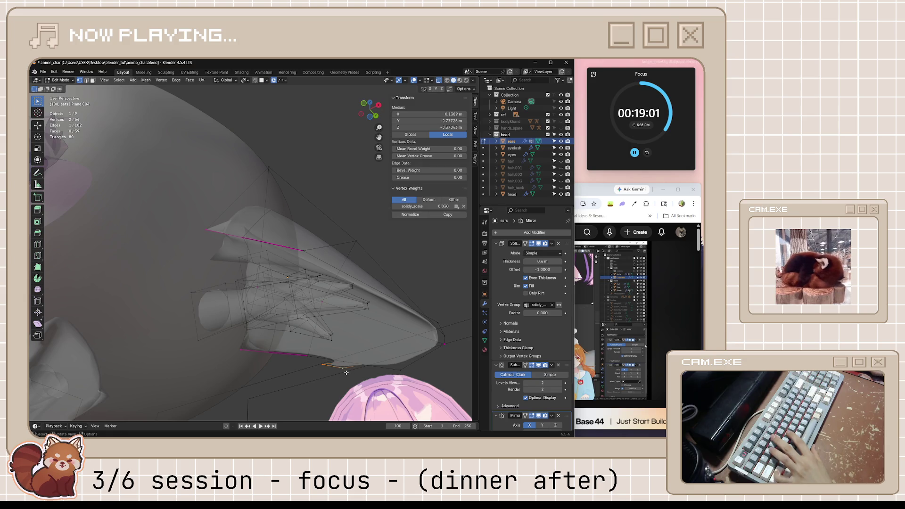
pyautogui.press('g')
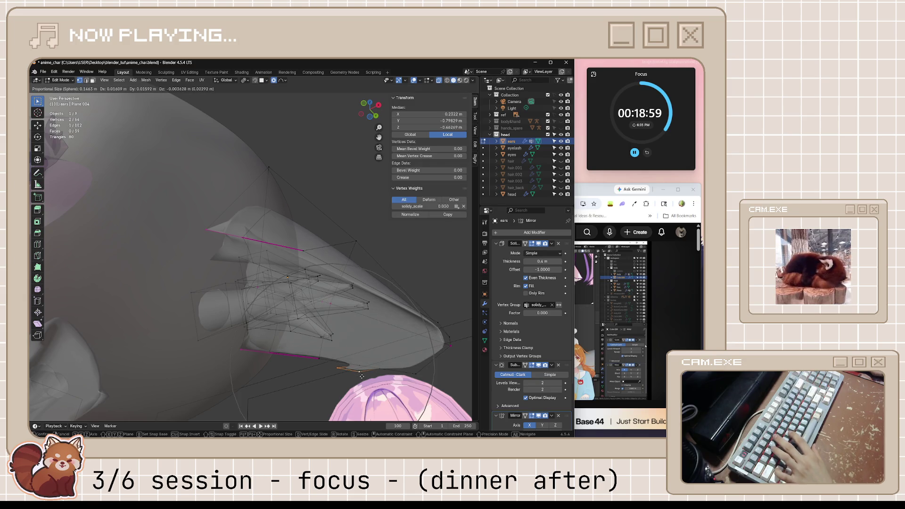
pyautogui.press('o')
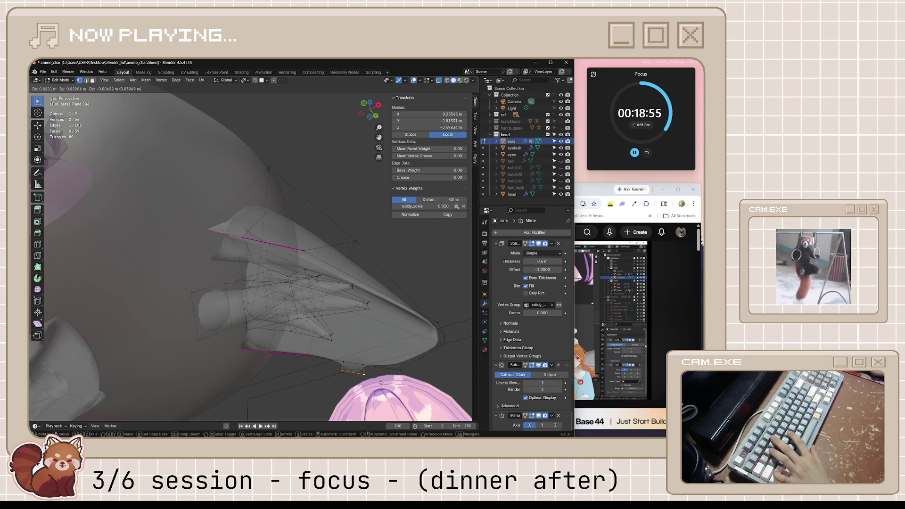
pyautogui.click(380, 383)
pyautogui.click(381, 382)
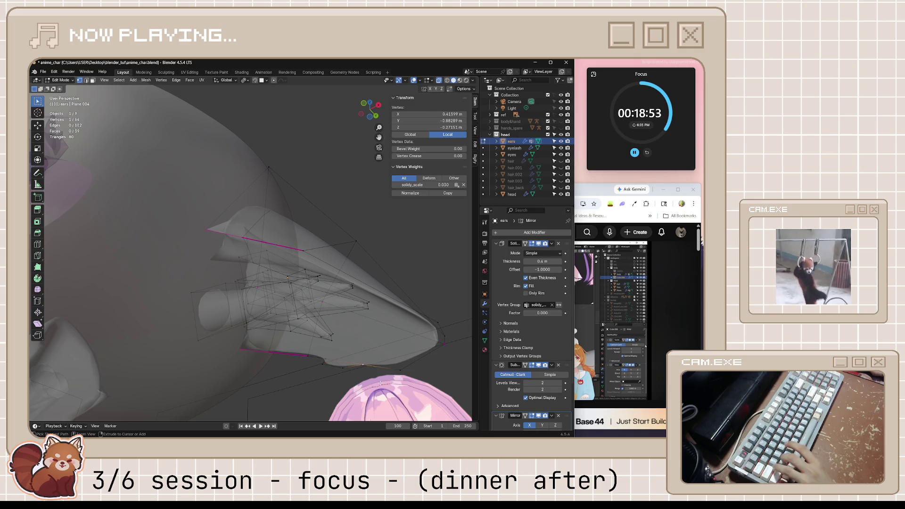
pyautogui.keyDown('ctrl'); pyautogui.click(381, 383); pyautogui.keyUp('ctrl')
pyautogui.click(324, 358)
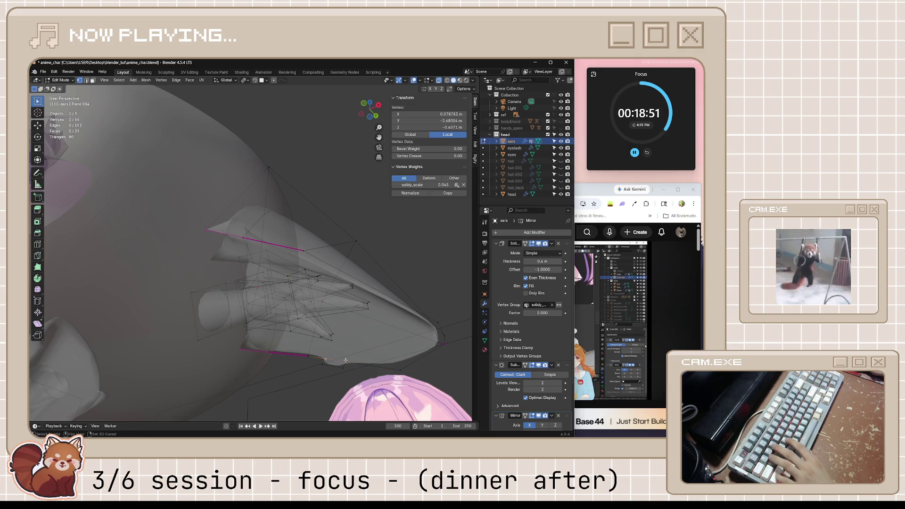
pyautogui.keyDown('shift'); pyautogui.click(324, 358); pyautogui.keyUp('shift')
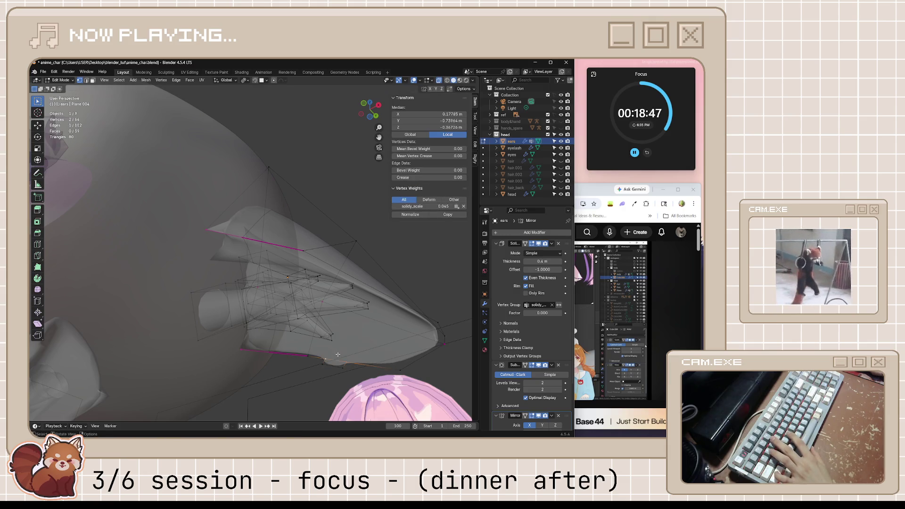
# Step: Vertex-slide two strand vertices along their edges, then move a vertex pair outward
pyautogui.click(344, 361)
pyautogui.hotkey('shift', 'v')
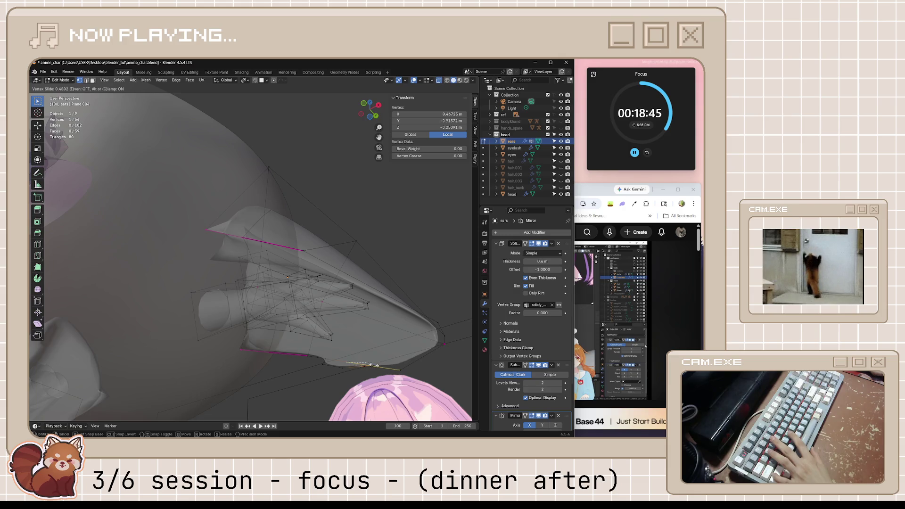
pyautogui.click(371, 364)
pyautogui.click(327, 358)
pyautogui.hotkey('shift', 'v')
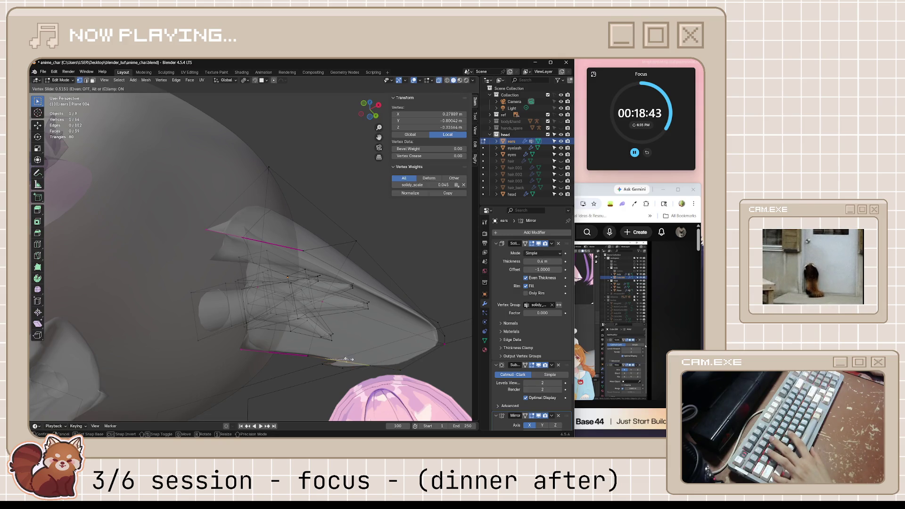
pyautogui.click(351, 357)
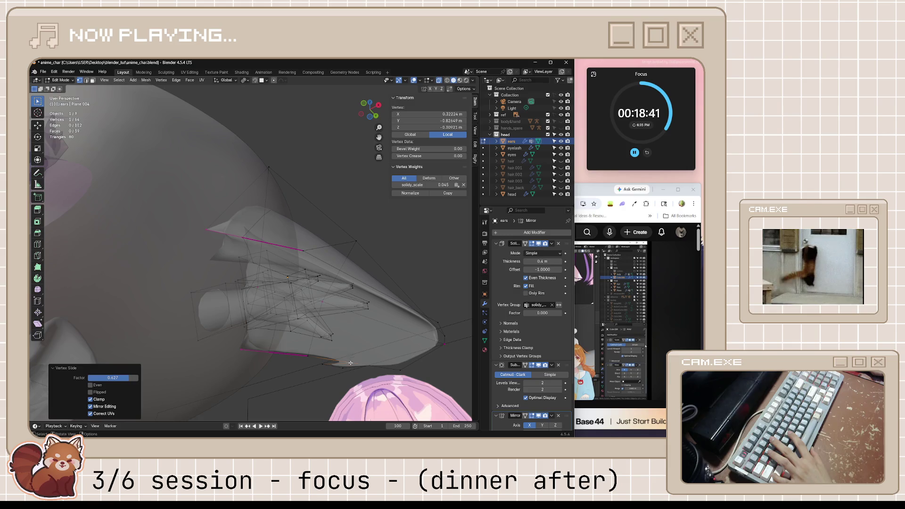
pyautogui.keyDown('shift'); pyautogui.click(330, 364); pyautogui.keyUp('shift')
pyautogui.press('g')
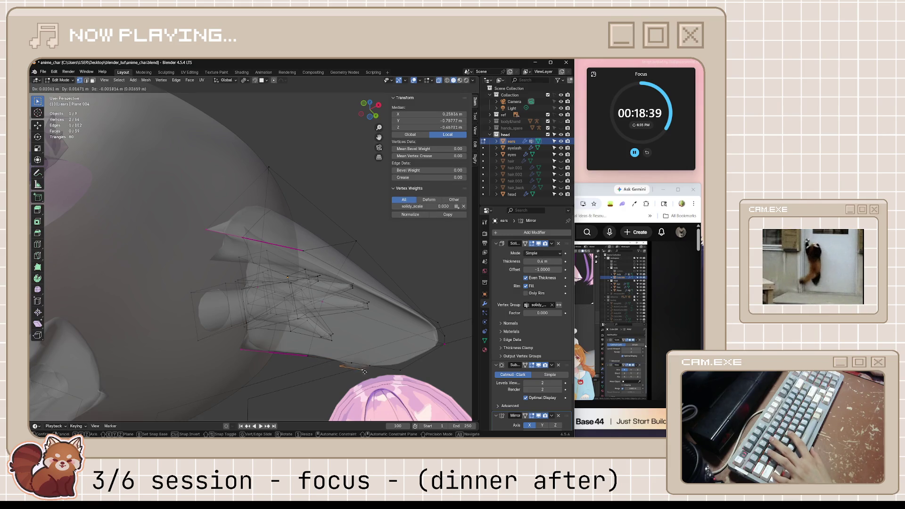
pyautogui.click(388, 375)
pyautogui.moveTo(388, 375)
pyautogui.mouseDown(button='middle')
pyautogui.moveTo(374, 376)
pyautogui.moveTo(396, 361)
pyautogui.mouseUp(button='middle')
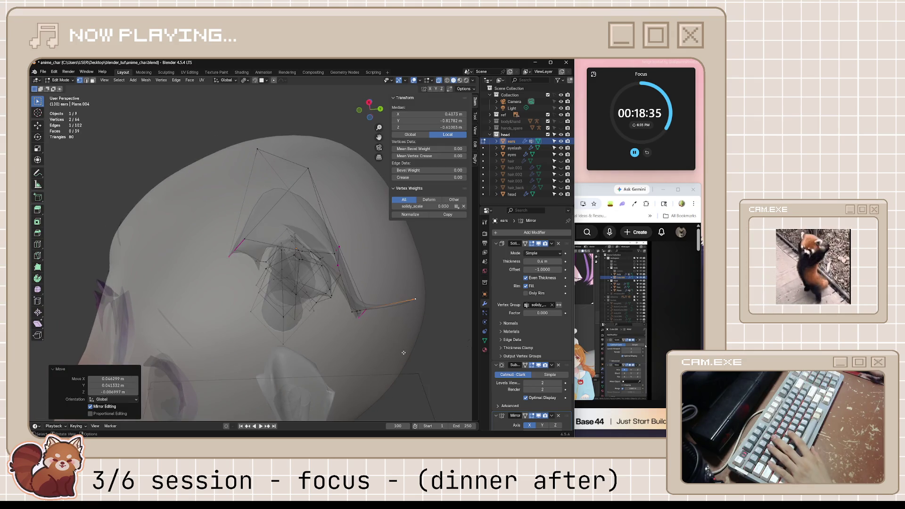
# Step: Check the ear from top, front and side views and delete the small edges at its lower tip
pyautogui.press('KP_7')
pyautogui.press('KP_1')
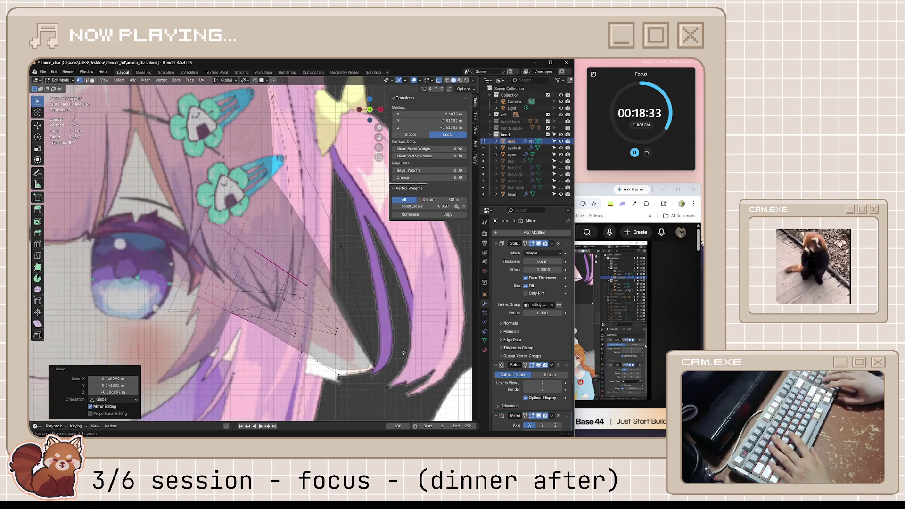
pyautogui.press('KP_3')
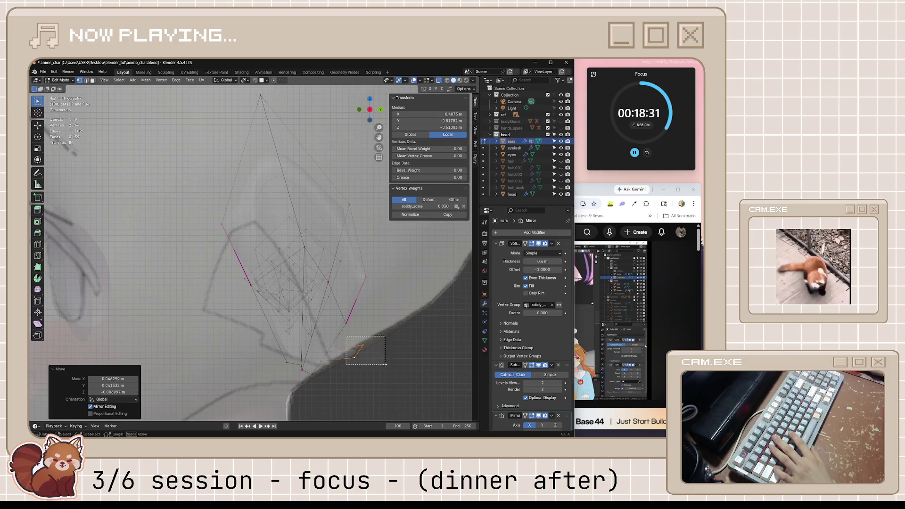
pyautogui.click(384, 364)
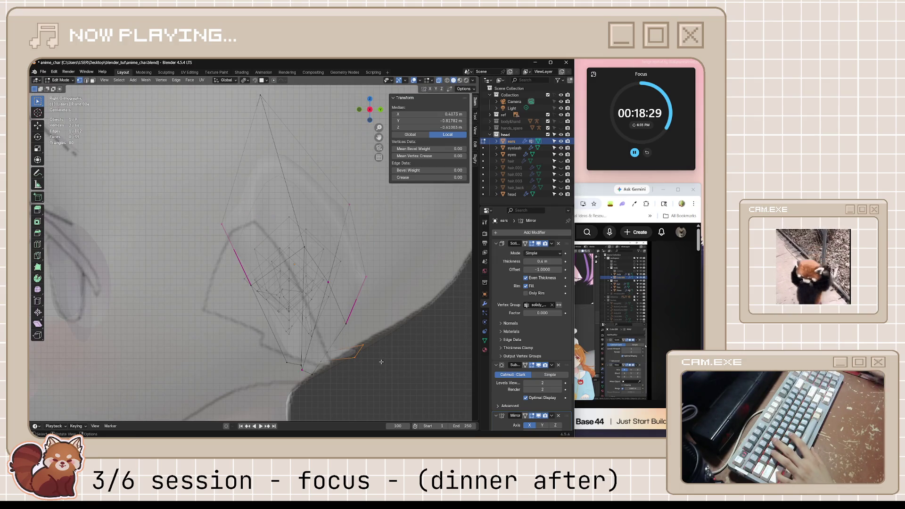
pyautogui.press('x')
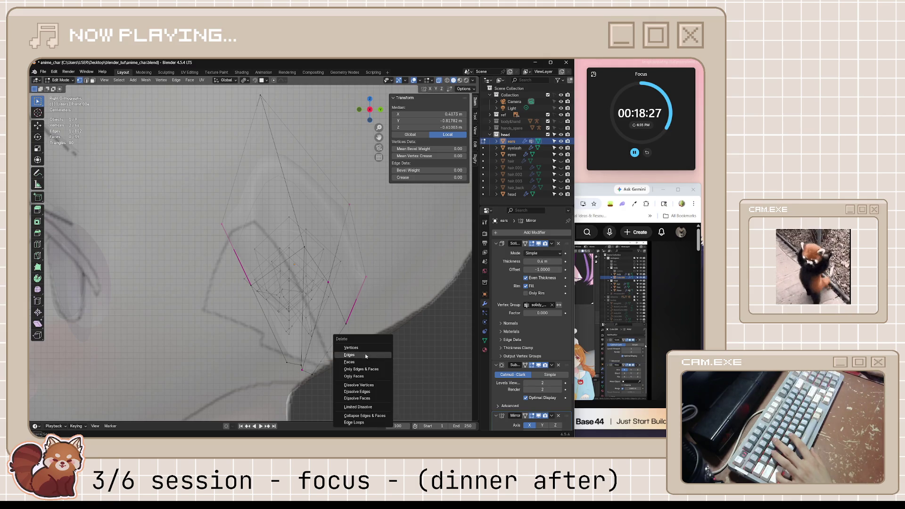
pyautogui.click(358, 346)
# Step: Extrude an edge on the ear's lower border straight down along Z
pyautogui.moveTo(336, 386)
pyautogui.mouseDown(button='middle')
pyautogui.moveTo(365, 381)
pyautogui.moveTo(313, 373)
pyautogui.moveTo(349, 397)
pyautogui.moveTo(292, 392)
pyautogui.mouseUp(button='middle')
pyautogui.press('2')
pyautogui.click(385, 366)
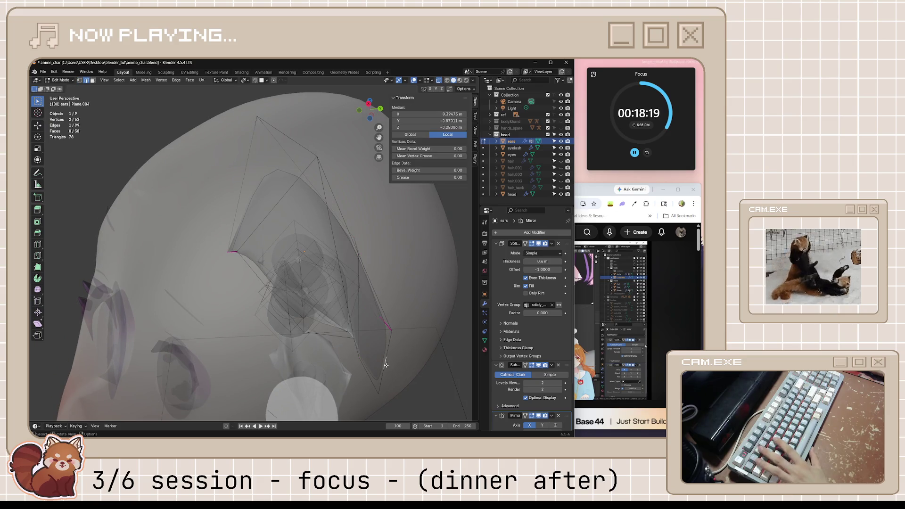
pyautogui.moveTo(392, 387); pyautogui.dragTo(400, 389, button='middle')
pyautogui.press('e')
pyautogui.press('z')
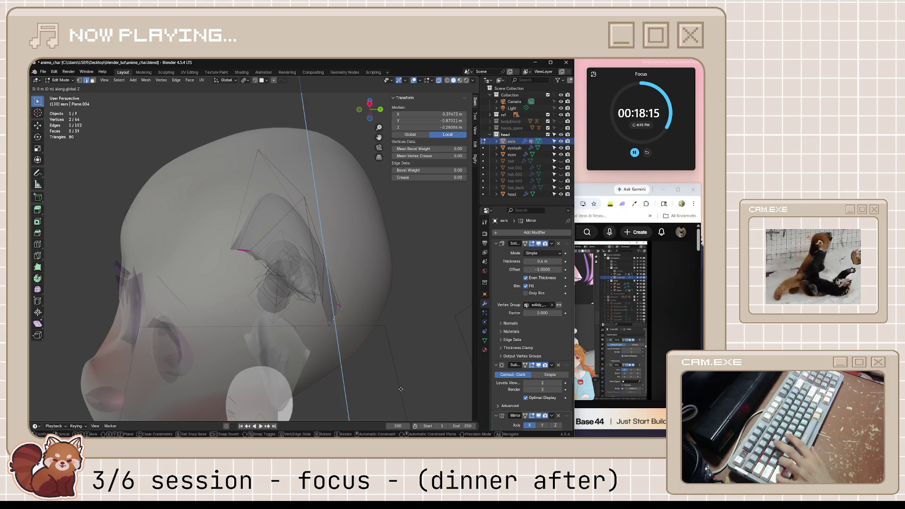
pyautogui.click(401, 103)
pyautogui.moveTo(401, 102); pyautogui.dragTo(436, 213, button='middle')
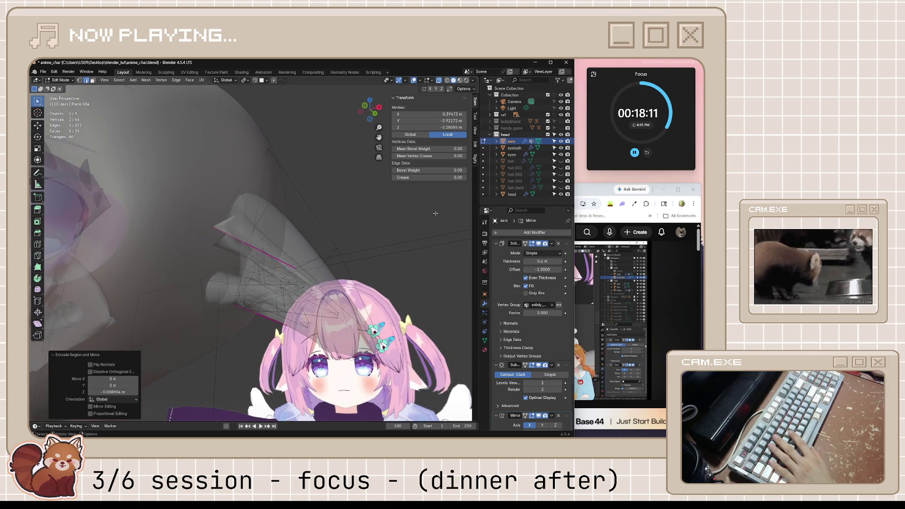
pyautogui.scroll(4, 354, 387)
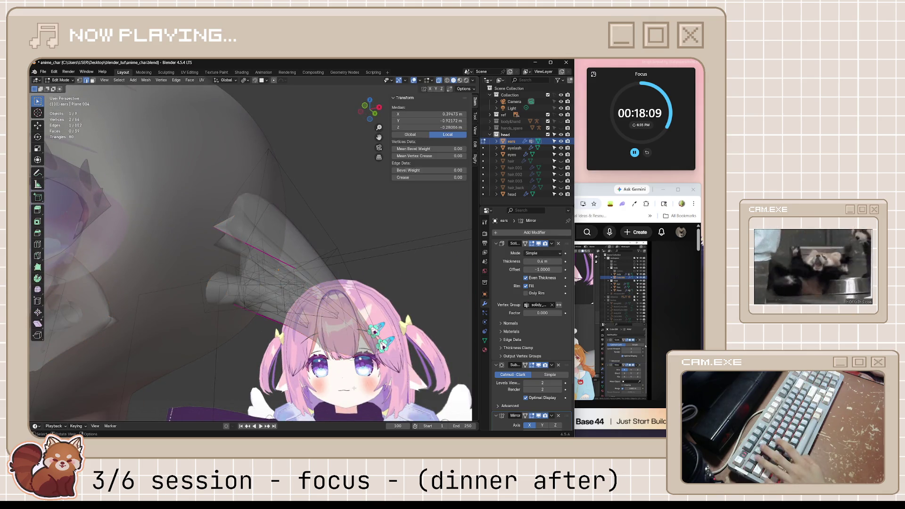
# Step: Turn off X-ray, reposition the ear-tip vertices, and return to Object Mode to view the head
pyautogui.hotkey('alt', 'z')
pyautogui.moveTo(354, 388); pyautogui.dragTo(348, 377, button='middle')
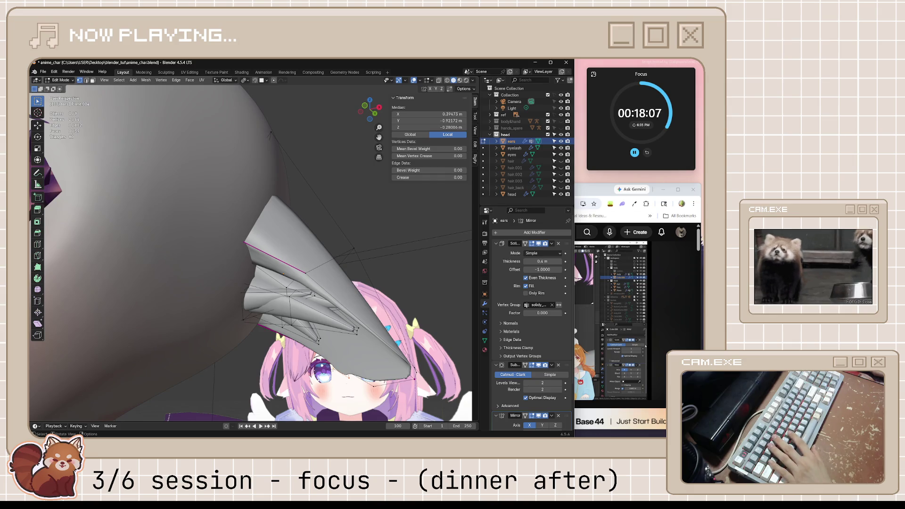
pyautogui.click(348, 377)
pyautogui.press('g')
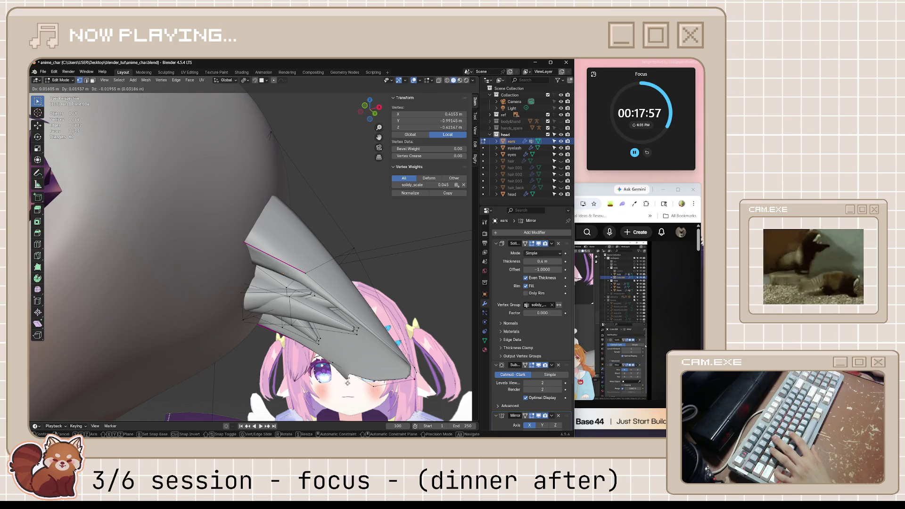
pyautogui.click(348, 383)
pyautogui.keyDown('shift'); pyautogui.click(384, 382); pyautogui.keyUp('shift')
pyautogui.press('g')
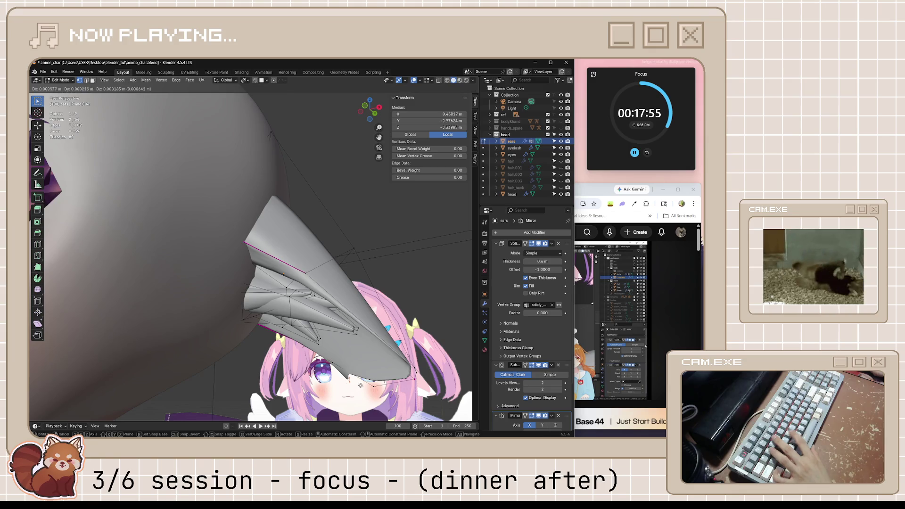
pyautogui.click(384, 383)
pyautogui.scroll(-5, 384, 383)
pyautogui.press('Tab')
pyautogui.moveTo(384, 383)
pyautogui.mouseDown(button='middle')
pyautogui.moveTo(324, 366)
pyautogui.moveTo(351, 360)
pyautogui.moveTo(225, 360)
pyautogui.mouseUp(button='middle')
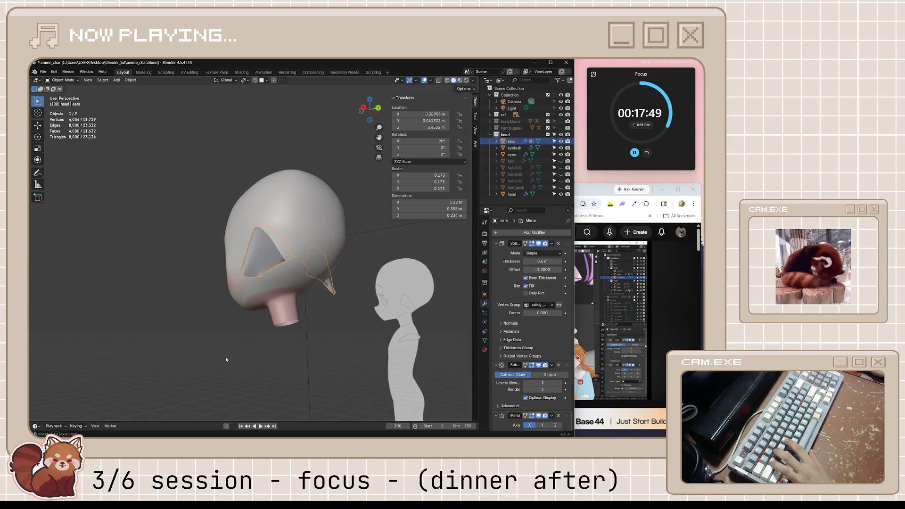
# Step: In Edit Mode, move the vertex at the ear's bottom along the Y axis
pyautogui.moveTo(318, 295); pyautogui.dragTo(339, 325, button='middle')
pyautogui.scroll(5, 343, 329)
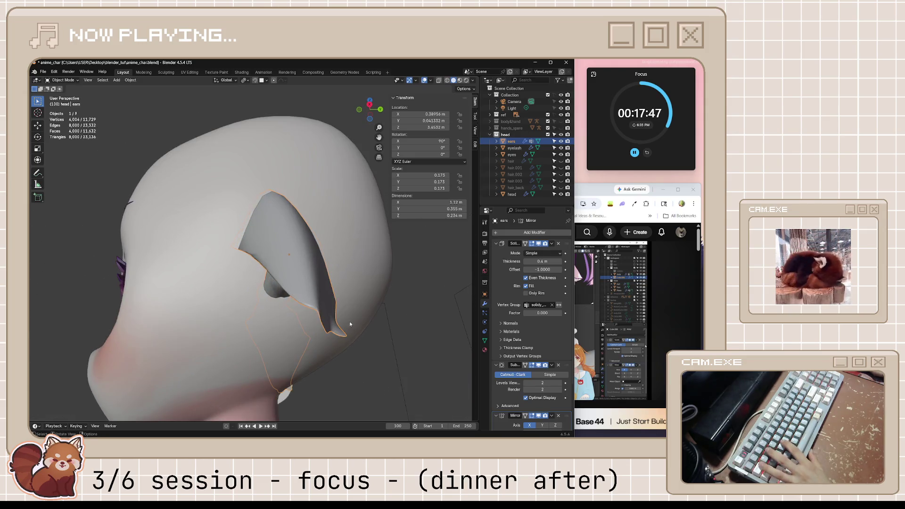
pyautogui.press('Tab')
pyautogui.click(342, 329)
pyautogui.press('g')
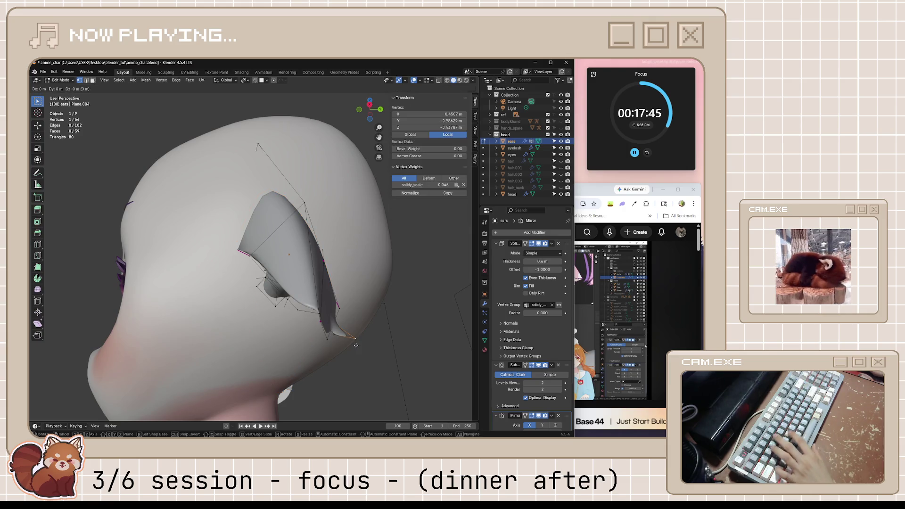
pyautogui.press('y')
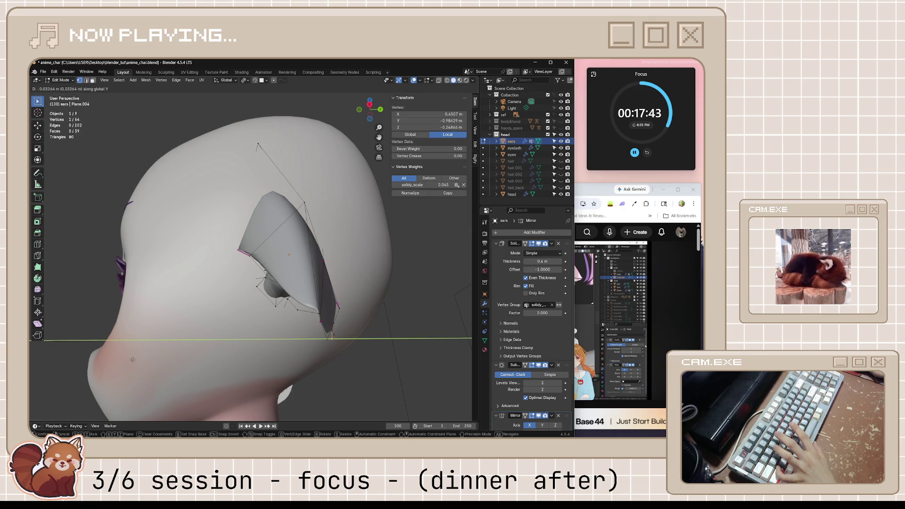
pyautogui.click(129, 360)
# Step: Add a new vertex to the ear mesh and move it along the Y axis
pyautogui.moveTo(129, 359)
pyautogui.mouseDown(button='middle')
pyautogui.moveTo(325, 393)
pyautogui.moveTo(254, 344)
pyautogui.moveTo(273, 372)
pyautogui.mouseUp(button='middle')
pyautogui.click(325, 393)
pyautogui.scroll(6, 283, 387)
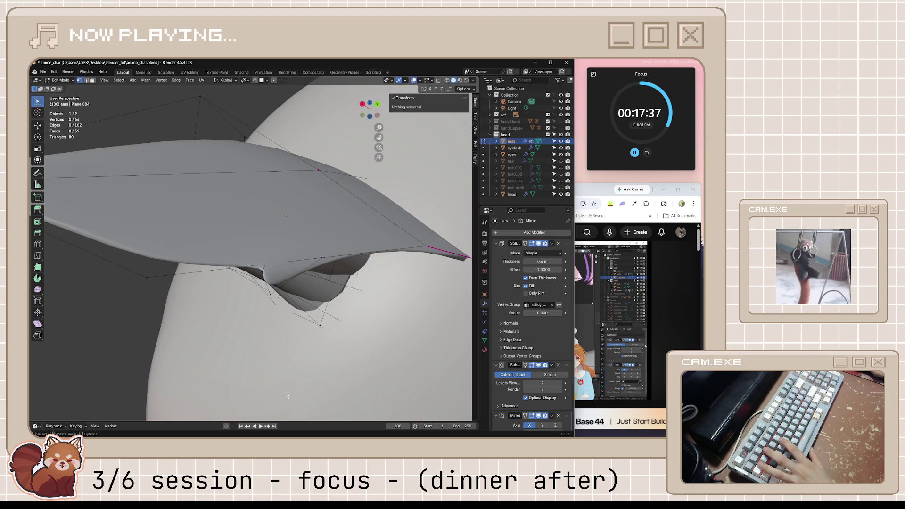
pyautogui.moveTo(329, 329); pyautogui.dragTo(351, 334, button='middle')
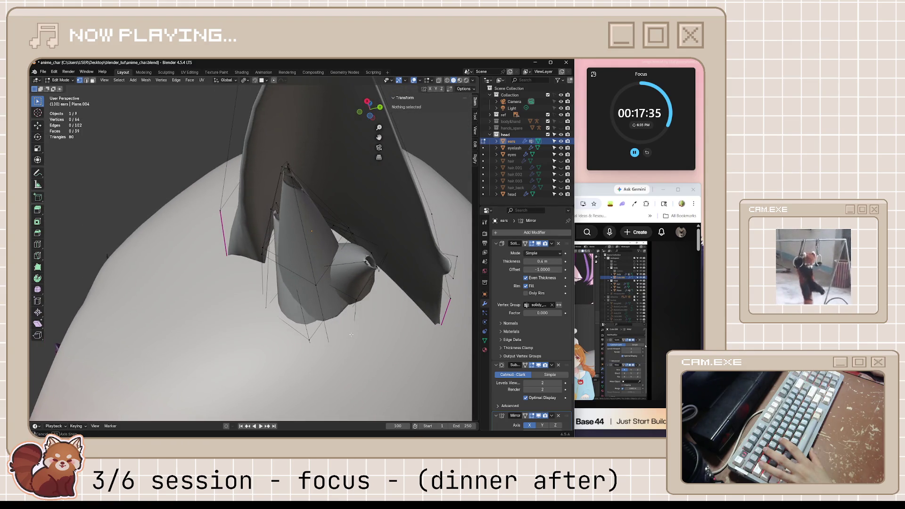
pyautogui.keyDown('ctrl'); pyautogui.rightClick(460, 255); pyautogui.keyUp('ctrl')
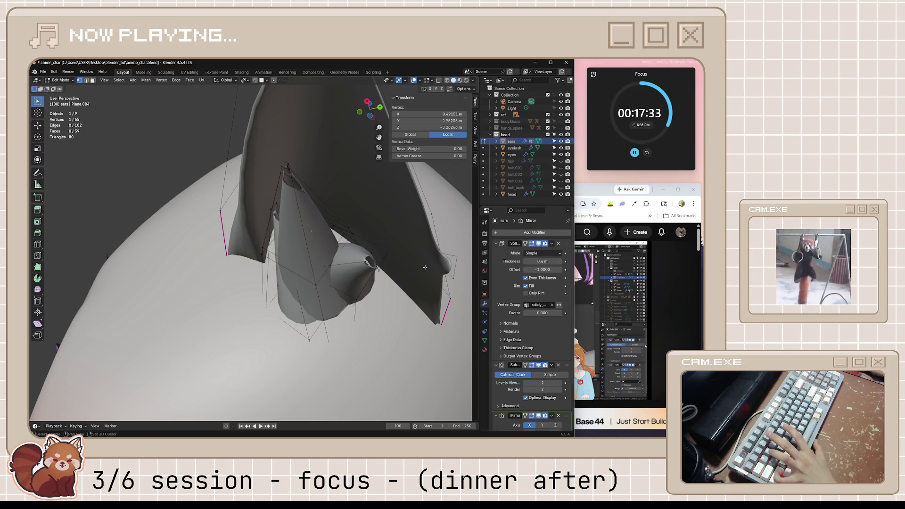
pyautogui.press('g')
pyautogui.press('y')
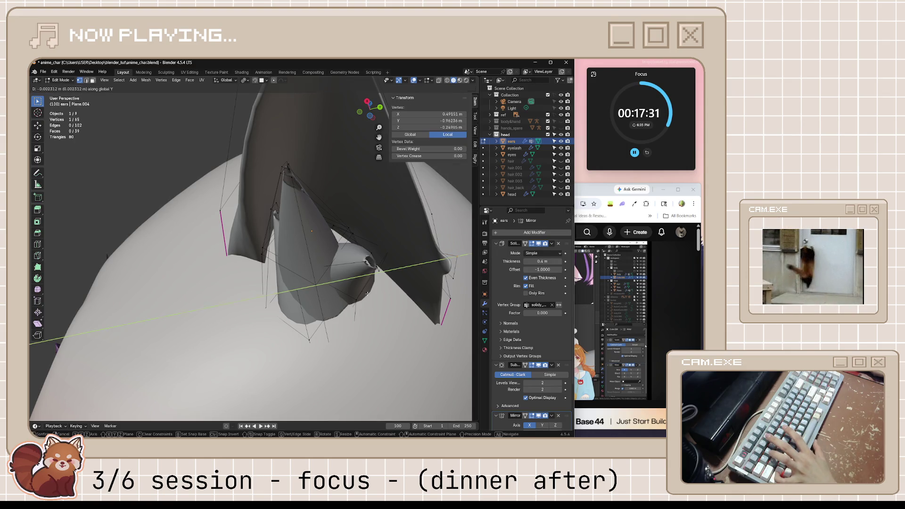
pyautogui.click(278, 306)
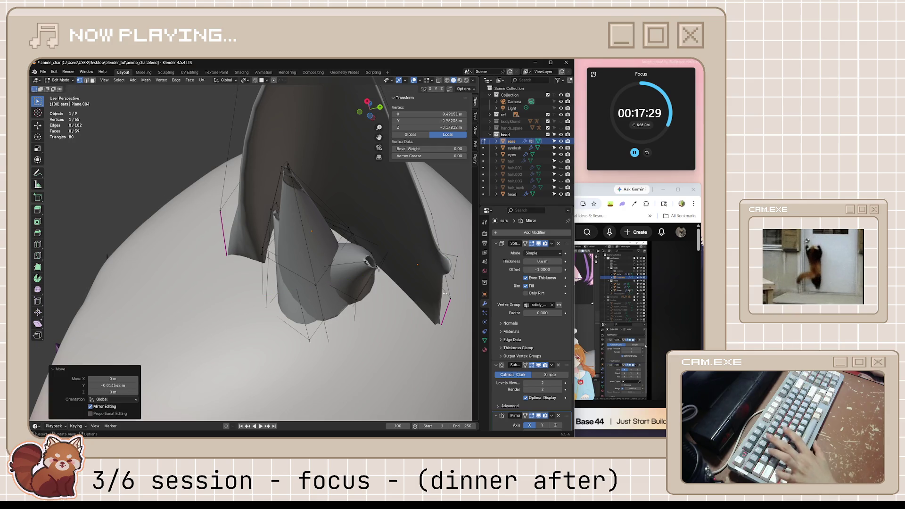
# Step: Delete the unwanted new ear vertex
pyautogui.moveTo(445, 294); pyautogui.dragTo(344, 309, button='middle')
pyautogui.press('g')
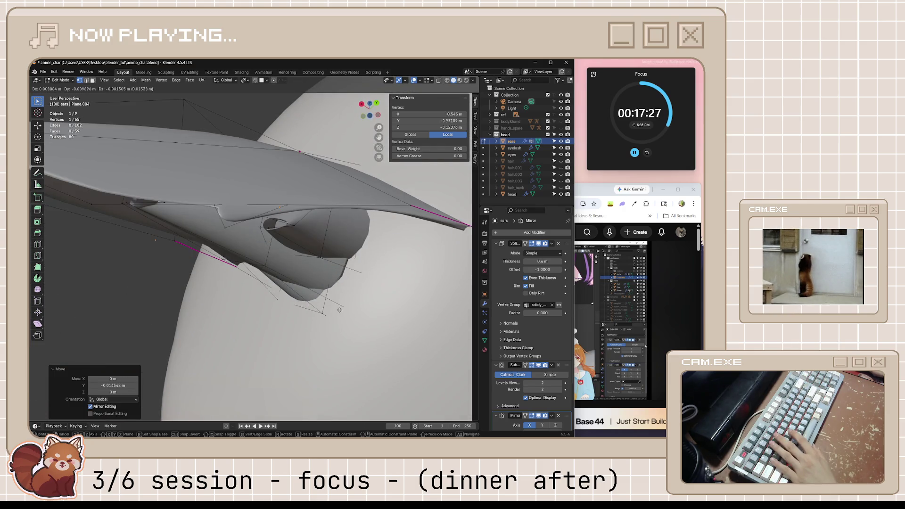
pyautogui.rightClick(284, 331)
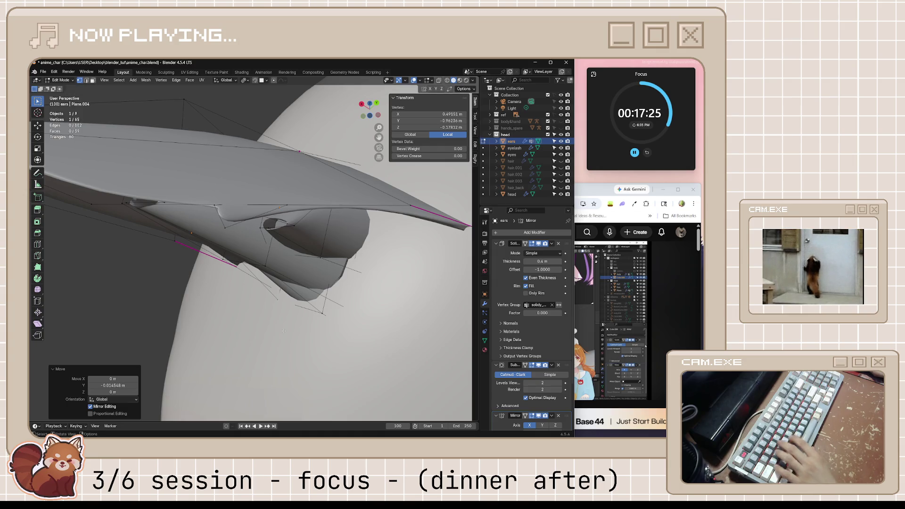
pyautogui.press('x')
pyautogui.click(283, 331)
pyautogui.moveTo(284, 330); pyautogui.dragTo(349, 270, button='middle')
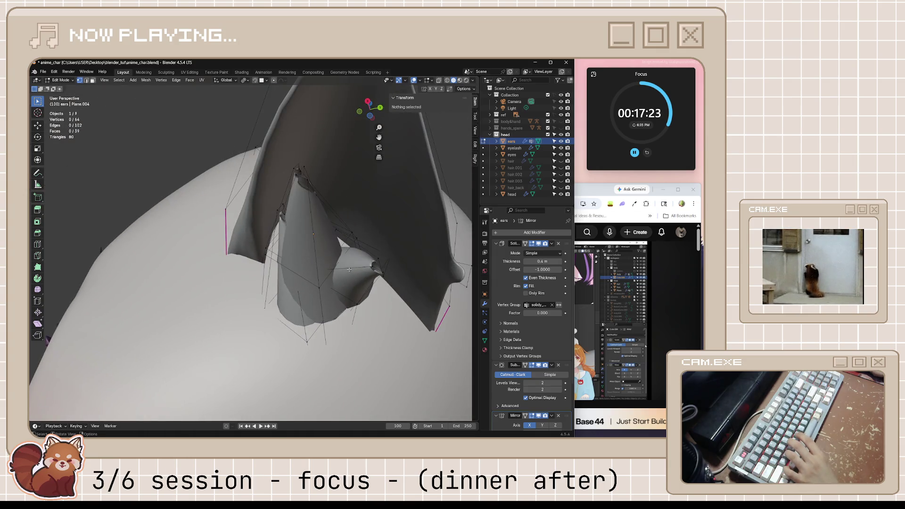
# Step: Shift a vertex on the ear's edge along the Y axis in two moves
pyautogui.moveTo(407, 283); pyautogui.dragTo(392, 290, button='middle')
pyautogui.click(413, 295)
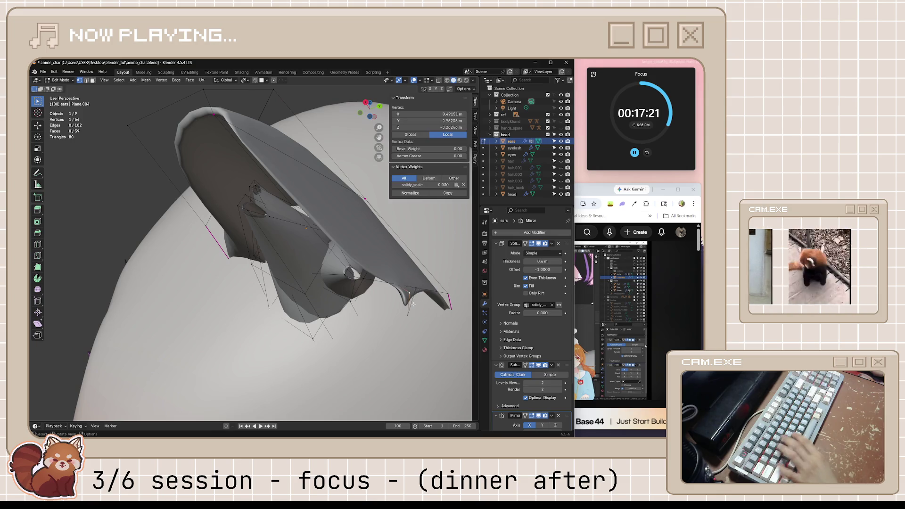
pyautogui.press('g')
pyautogui.press('y')
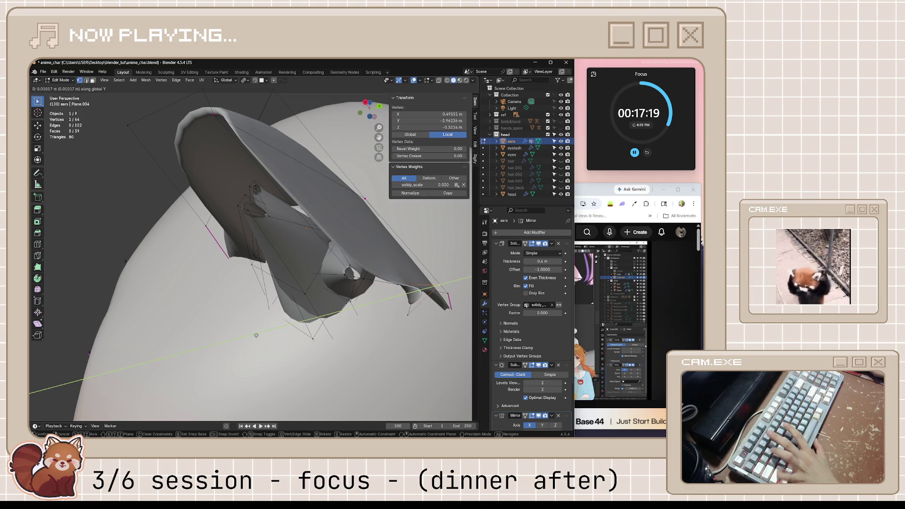
pyautogui.click(263, 332)
pyautogui.moveTo(264, 332); pyautogui.dragTo(338, 312, button='middle')
pyautogui.press('g')
pyautogui.press('y')
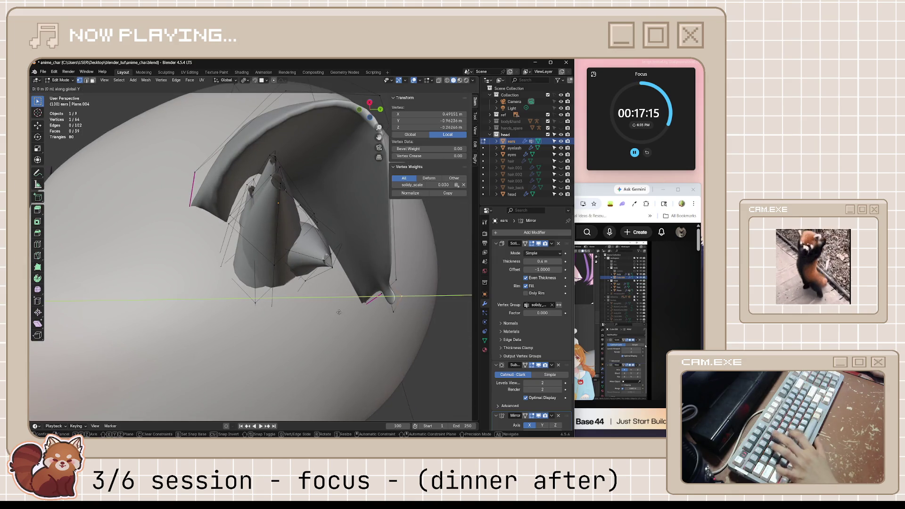
pyautogui.click(321, 341)
# Step: Move another ear vertex along Y, then slide a vertex along its edge
pyautogui.click(384, 308)
pyautogui.press('g')
pyautogui.press('y')
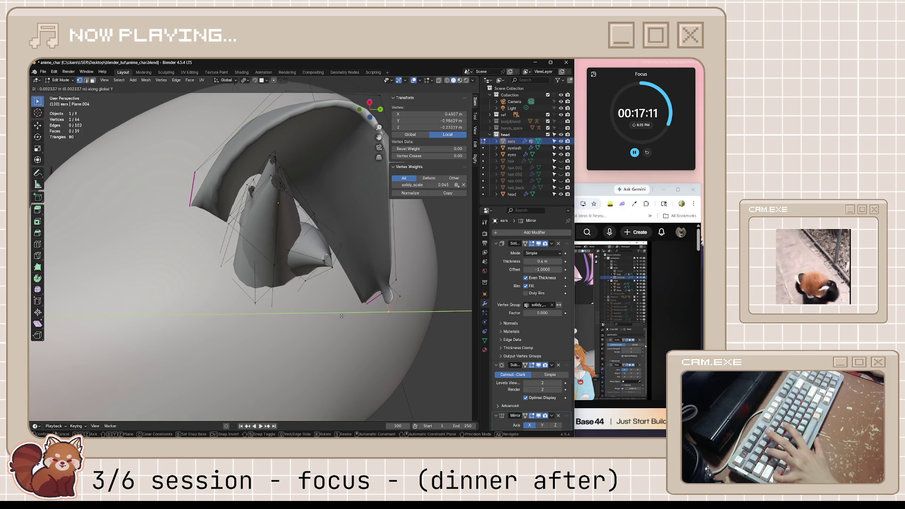
pyautogui.click(316, 316)
pyautogui.moveTo(316, 316); pyautogui.dragTo(417, 327, button='middle')
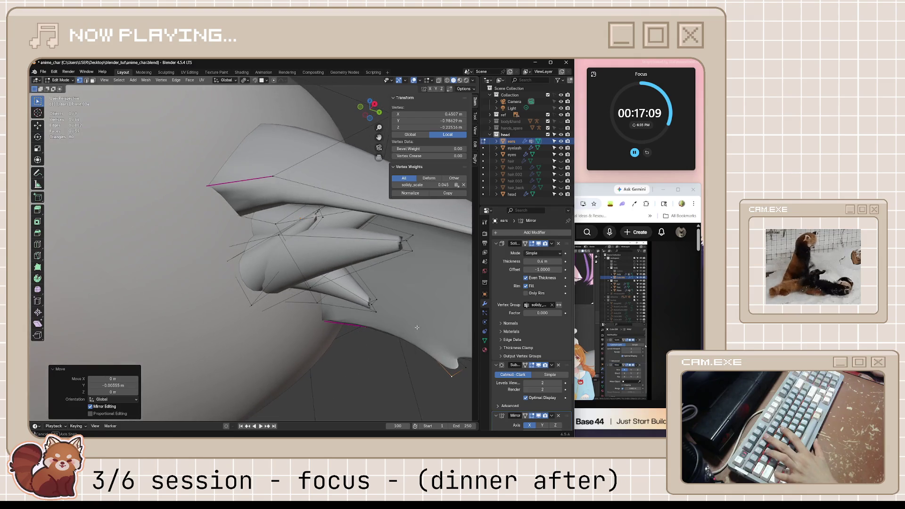
pyautogui.press('g')
pyautogui.press('g')
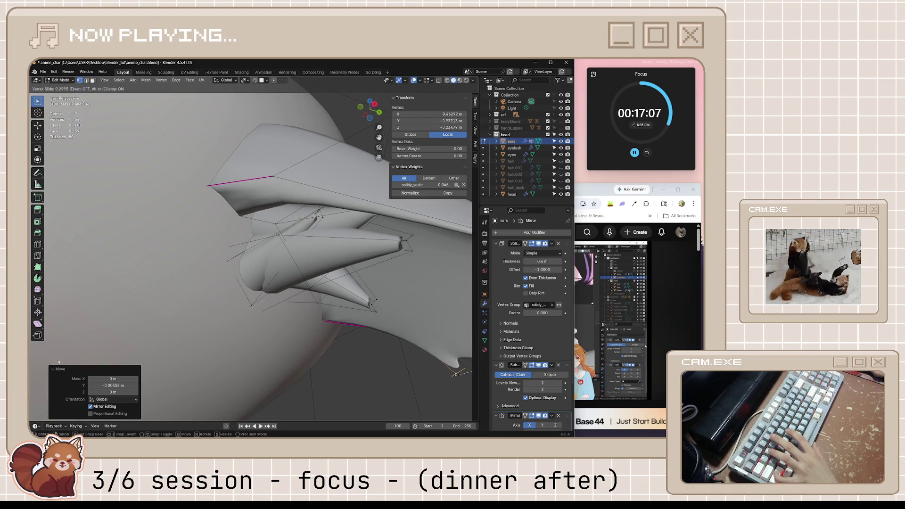
pyautogui.click(113, 348)
pyautogui.moveTo(113, 348)
pyautogui.mouseDown(button='middle')
pyautogui.moveTo(255, 333)
pyautogui.moveTo(306, 348)
pyautogui.moveTo(293, 352)
pyautogui.moveTo(334, 346)
pyautogui.moveTo(321, 327)
pyautogui.moveTo(331, 353)
pyautogui.mouseUp(button='middle')
# Step: With X-ray on, slide one more ear-edge vertex, then exit to Object Mode with X-ray off
pyautogui.press('Tab')
pyautogui.press('Tab')
pyautogui.hotkey('alt', 'z')
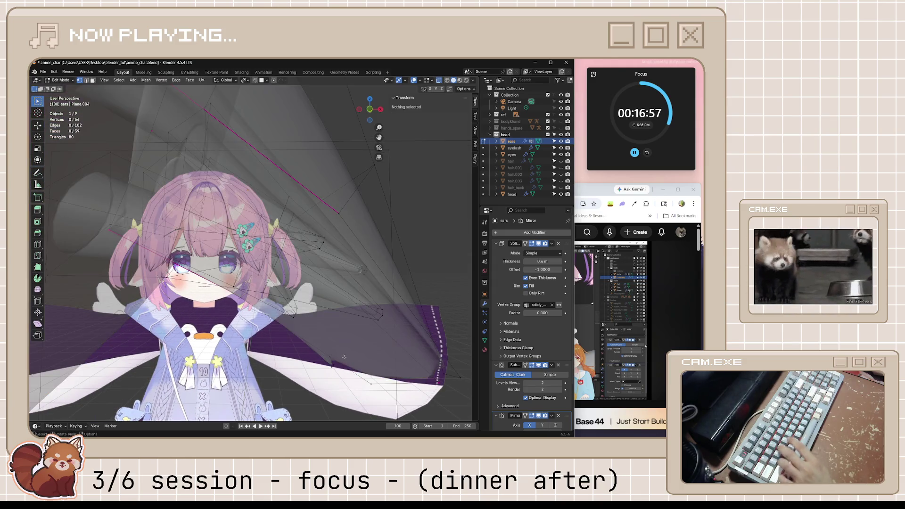
pyautogui.click(330, 356)
pyautogui.press('g')
pyautogui.press('g')
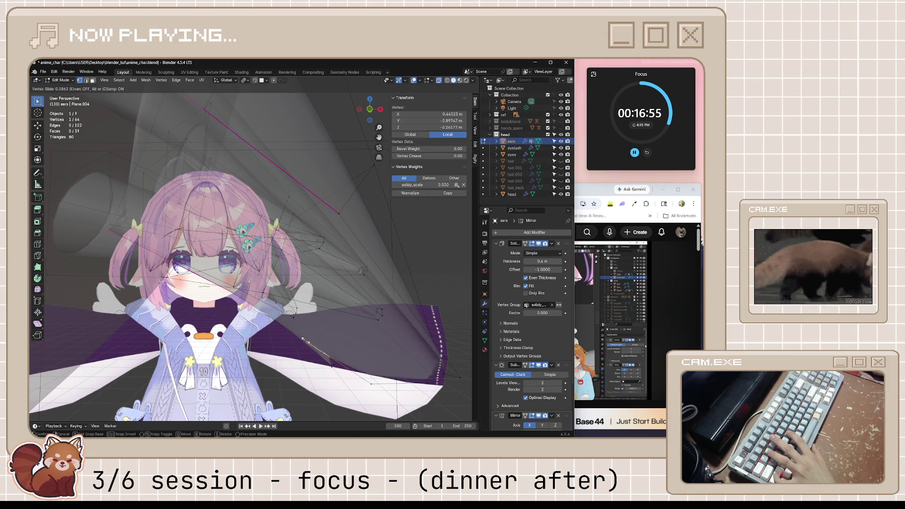
pyautogui.click(291, 325)
pyautogui.press('Tab')
pyautogui.hotkey('alt', 'z')
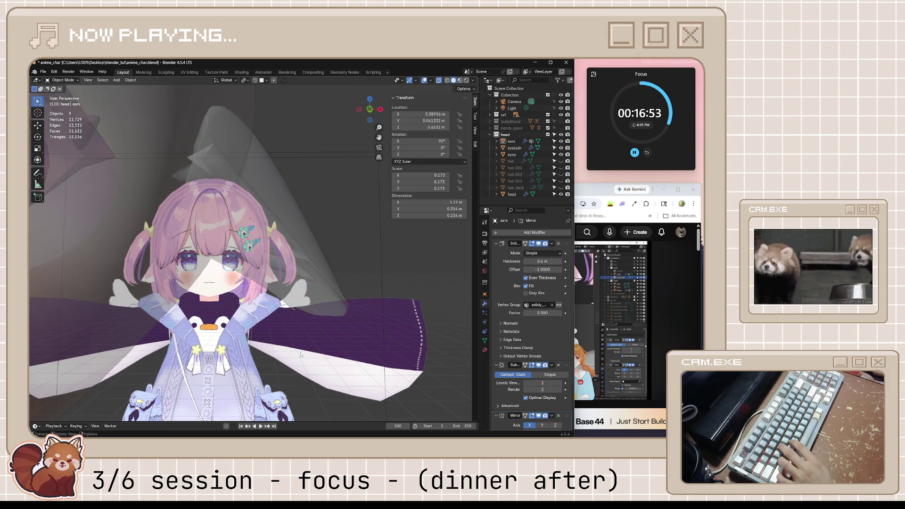
# Step: Switch to front view, save anime_char.blend, and resume the tutorial video in Chrome
pyautogui.moveTo(292, 329)
pyautogui.mouseDown(button='middle')
pyautogui.moveTo(300, 354)
pyautogui.moveTo(292, 347)
pyautogui.moveTo(247, 357)
pyautogui.mouseUp(button='middle')
pyautogui.press('KP_1')
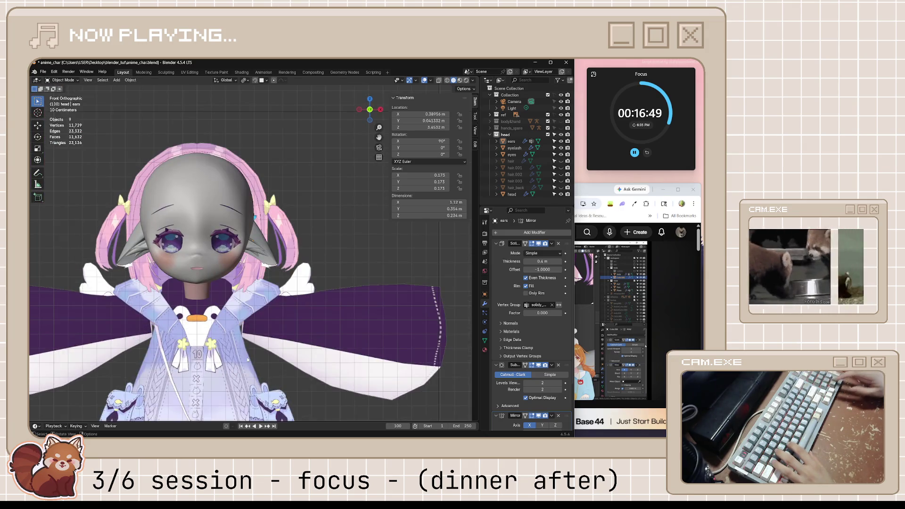
pyautogui.hotkey('ctrl', 's')
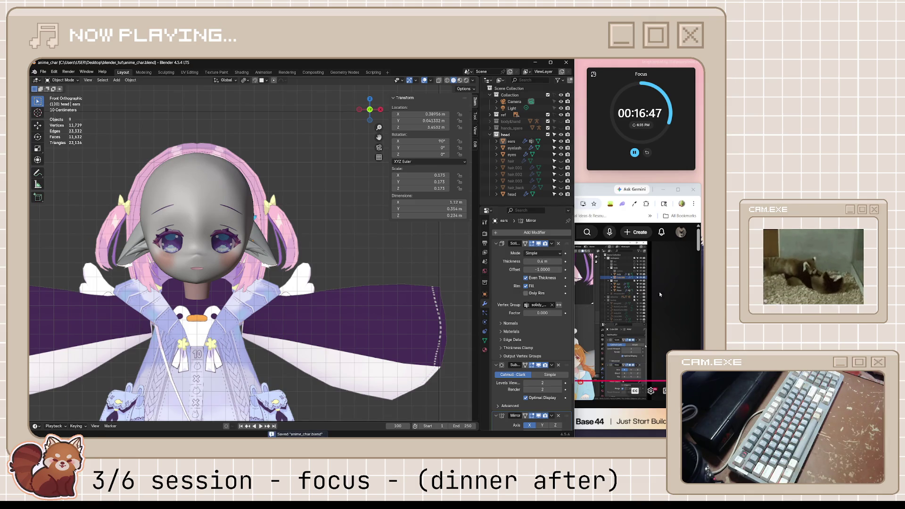
pyautogui.click(592, 328)
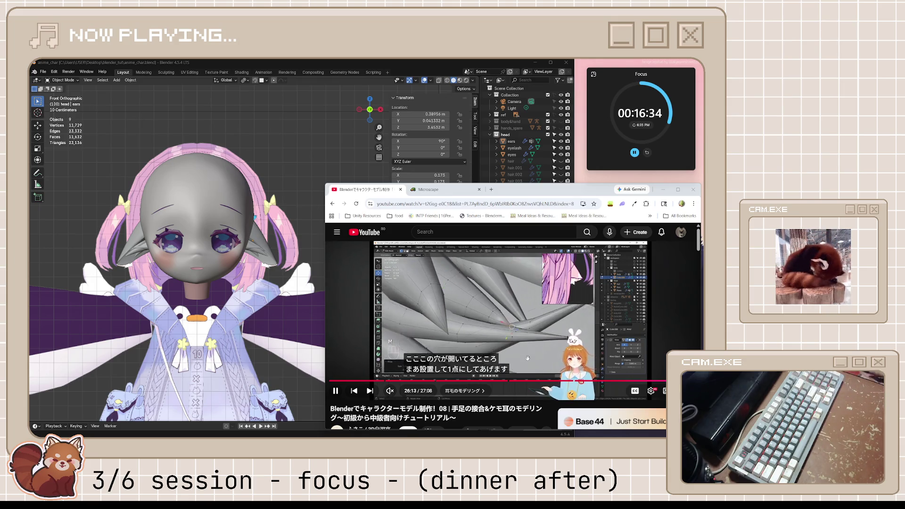
# Step: Skip to the end of tutorial part 08, pause part 09 once it loads, and return to Blender
pyautogui.press('l')
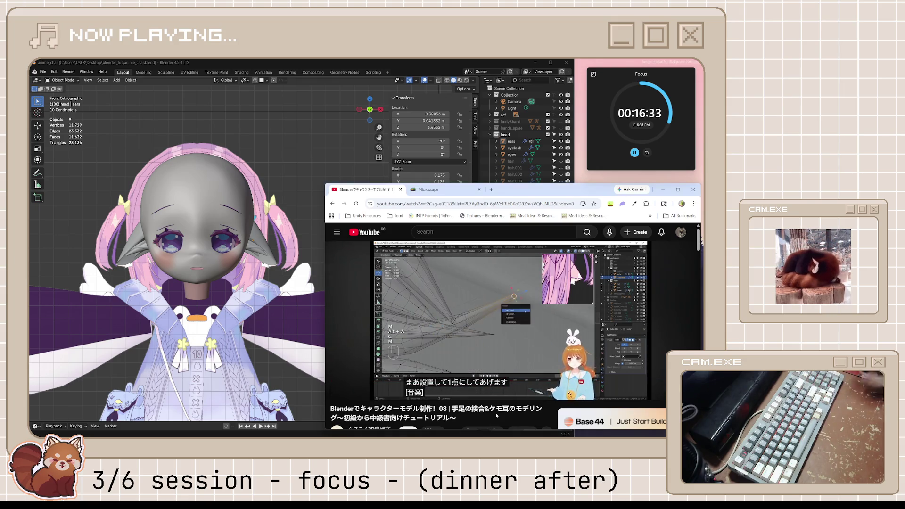
pyautogui.press('l')
pyautogui.press('l')
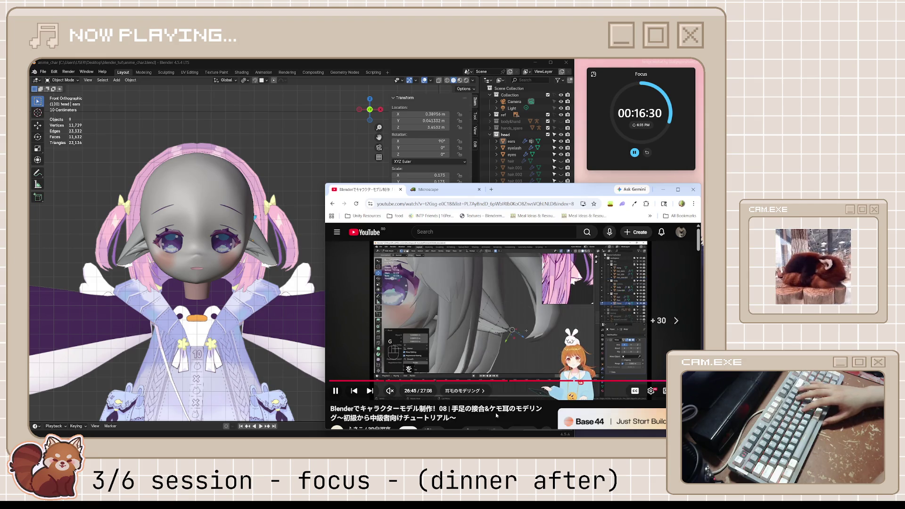
pyautogui.press('l')
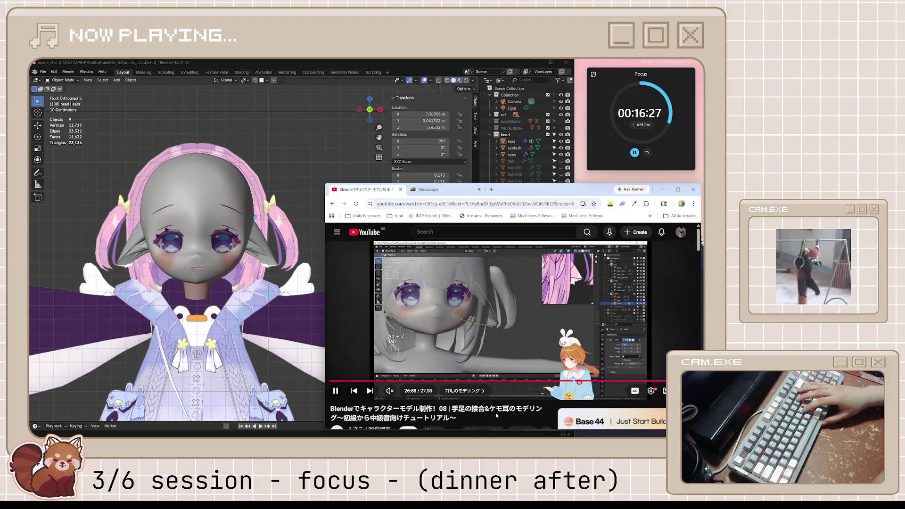
pyautogui.press('l')
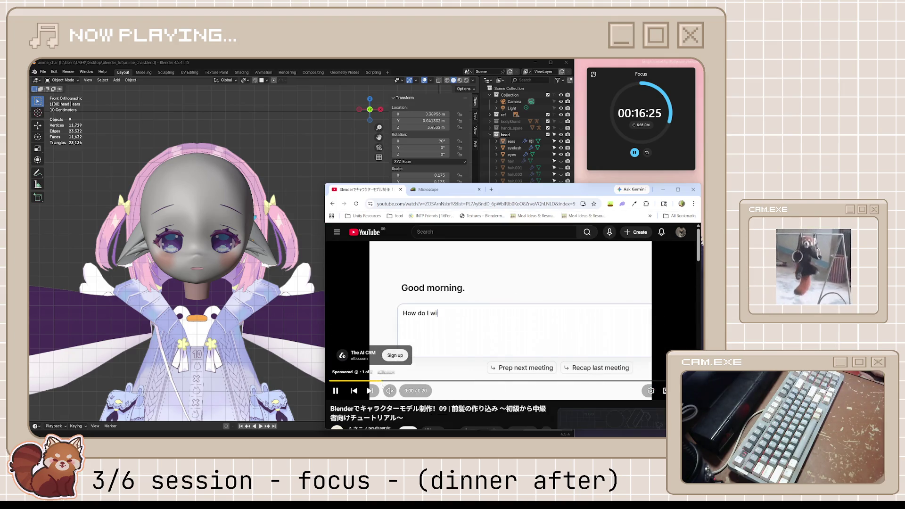
pyautogui.scroll(-3, 476, 355)
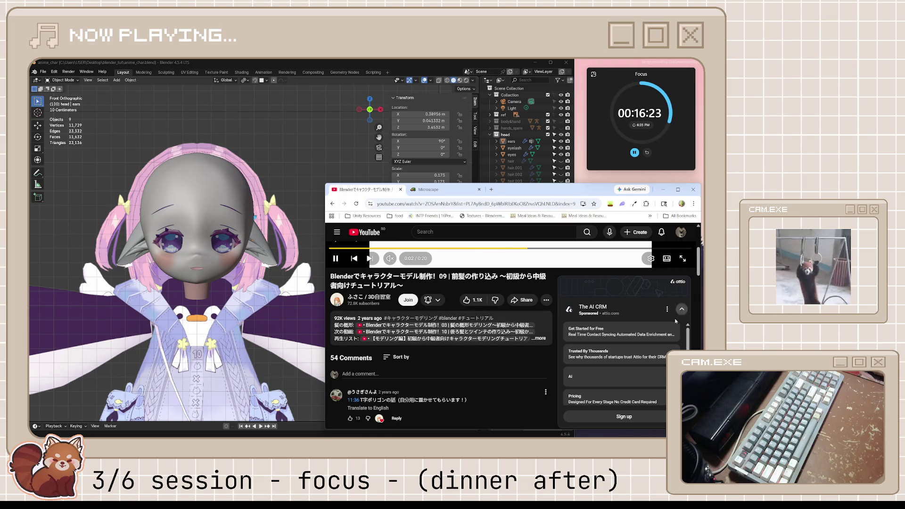
pyautogui.scroll(-3, 531, 369)
pyautogui.scroll(5, 532, 369)
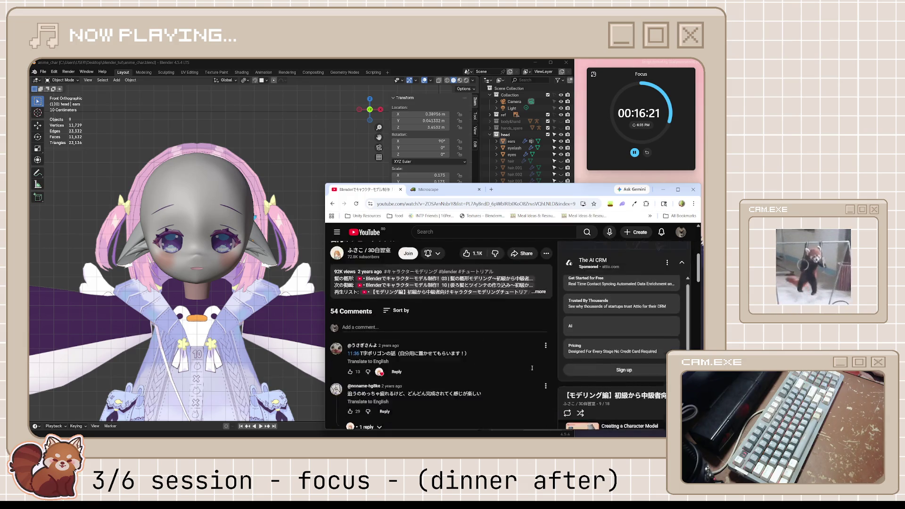
pyautogui.scroll(-2, 534, 380)
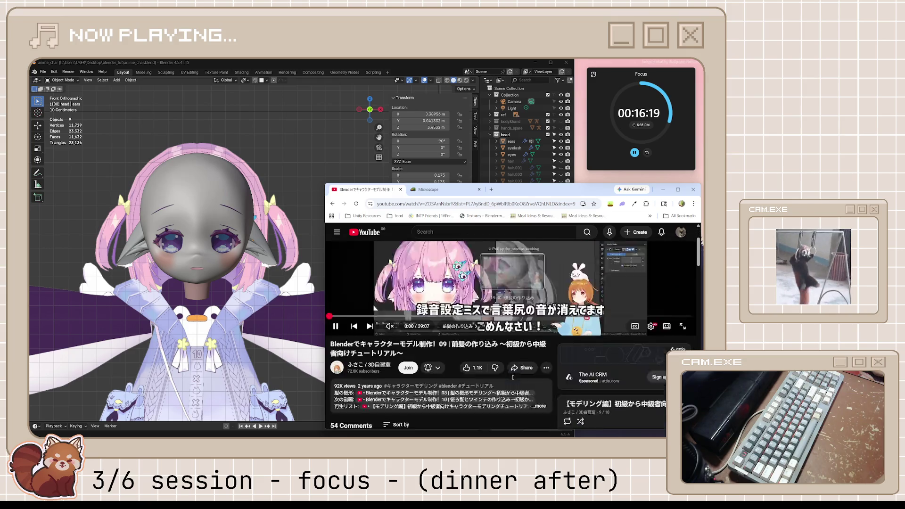
pyautogui.scroll(2, 537, 343)
pyautogui.click(538, 343)
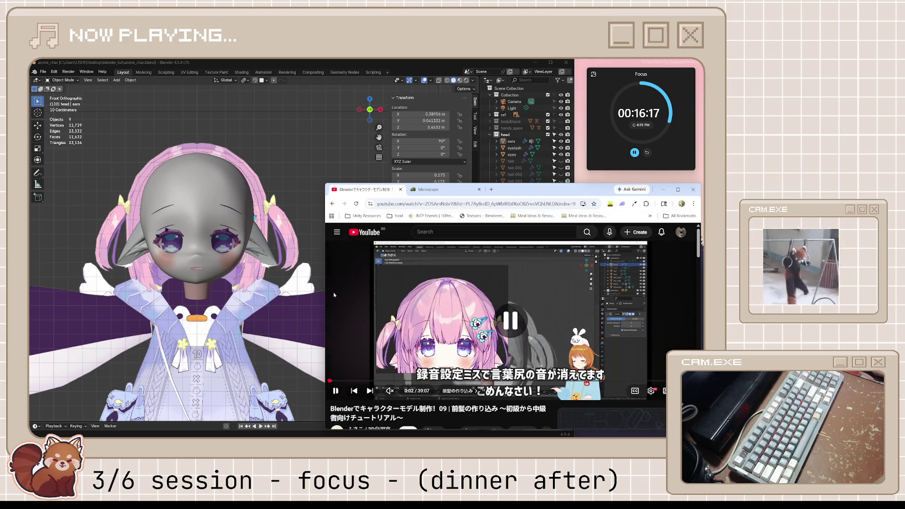
pyautogui.click(297, 280)
pyautogui.scroll(8, 296, 280)
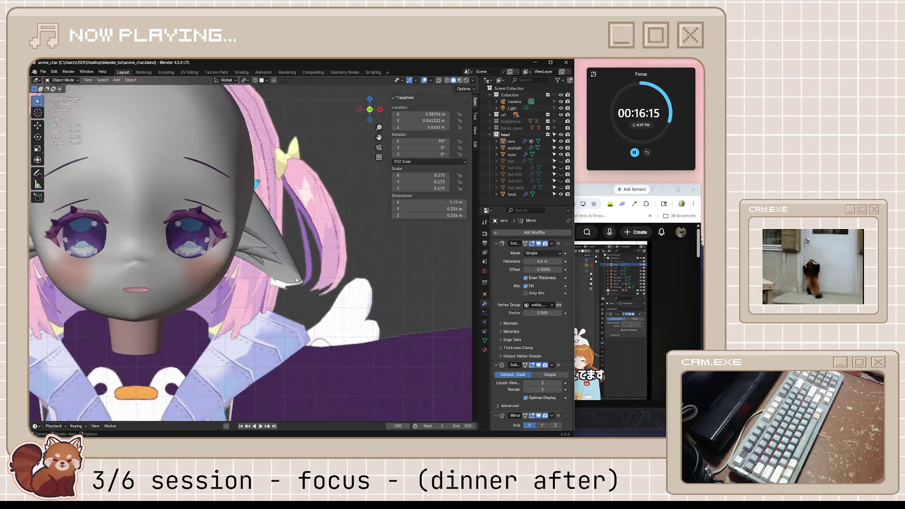
# Step: Nudge two vertices near the ear tip to new positions
pyautogui.press('Tab')
pyautogui.click(300, 317)
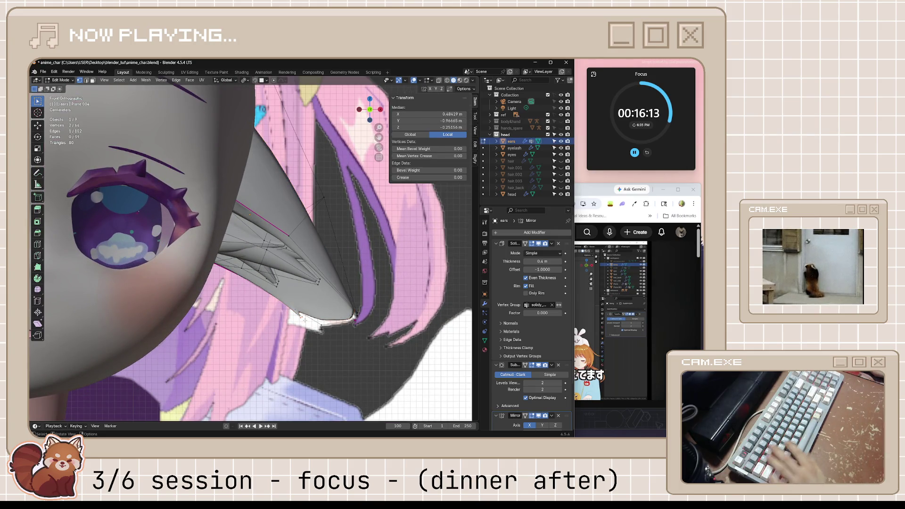
pyautogui.press('g')
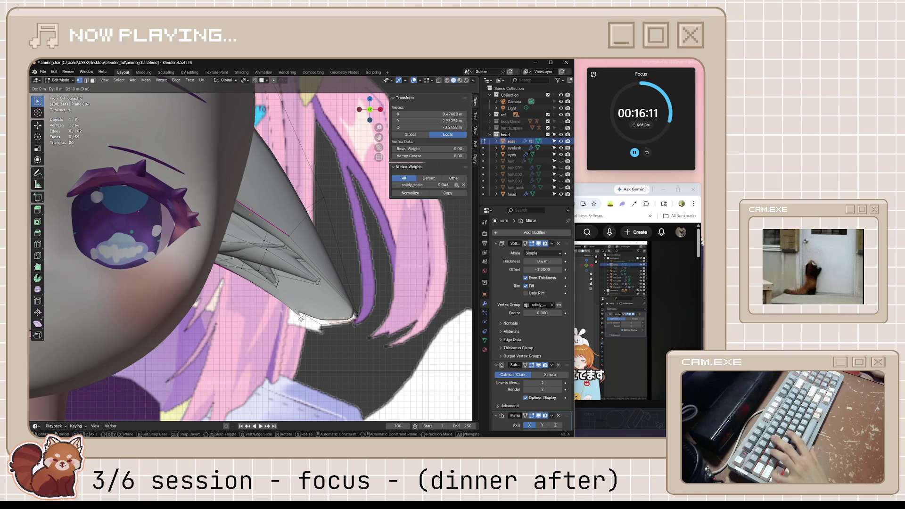
pyautogui.click(306, 315)
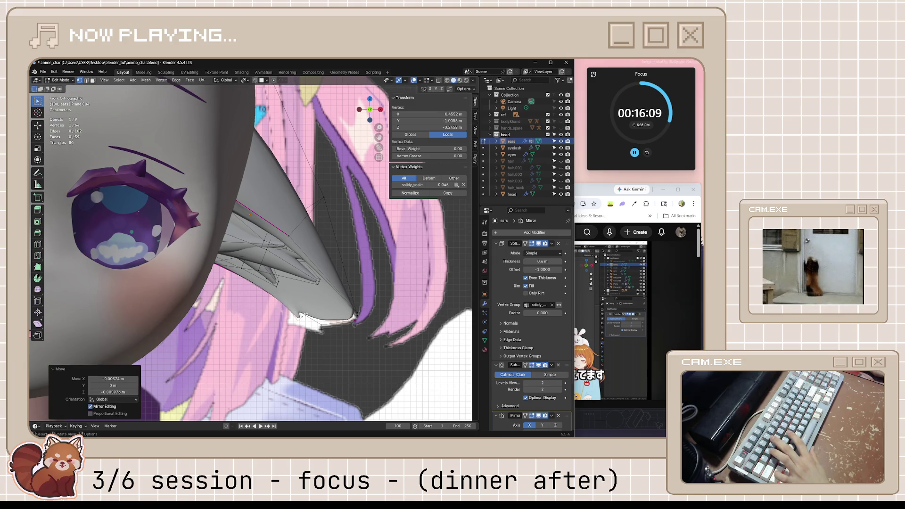
pyautogui.click(301, 317)
pyautogui.press('g')
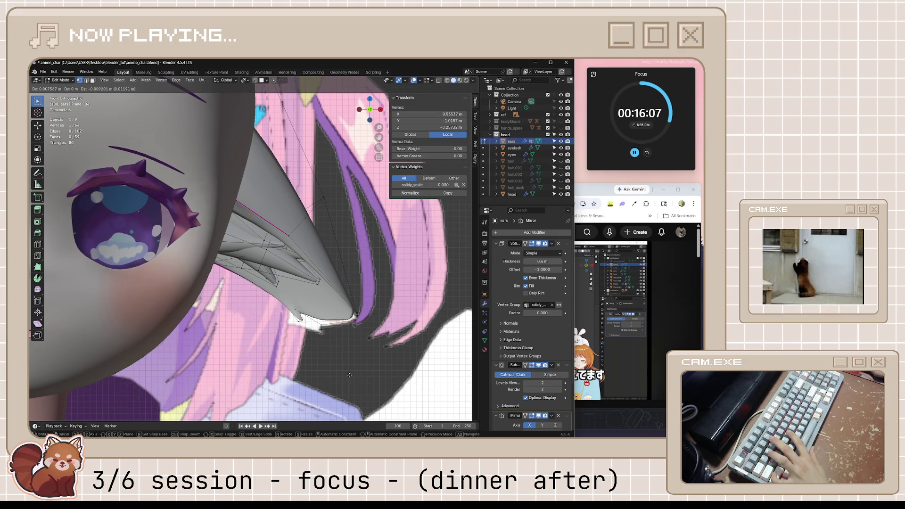
pyautogui.click(378, 400)
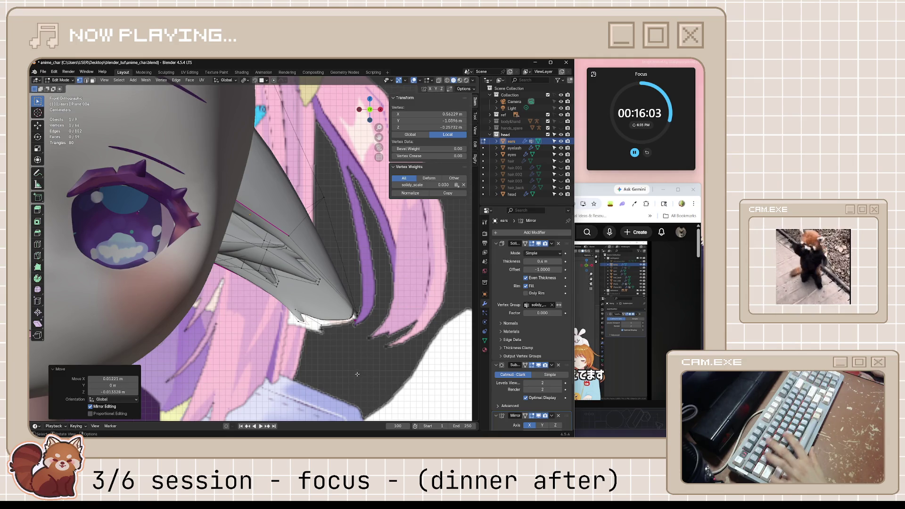
# Step: Return to Object Mode, deselect the ears, and save anime_char.blend
pyautogui.scroll(-5, 334, 372)
pyautogui.press('Tab')
pyautogui.hotkey('alt', 'a')
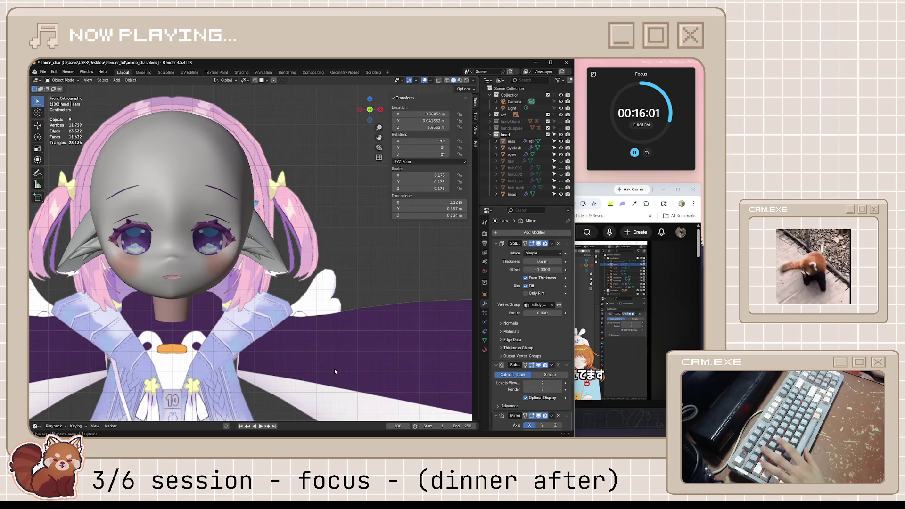
pyautogui.scroll(-2, 334, 372)
pyautogui.hotkey('ctrl', 's')
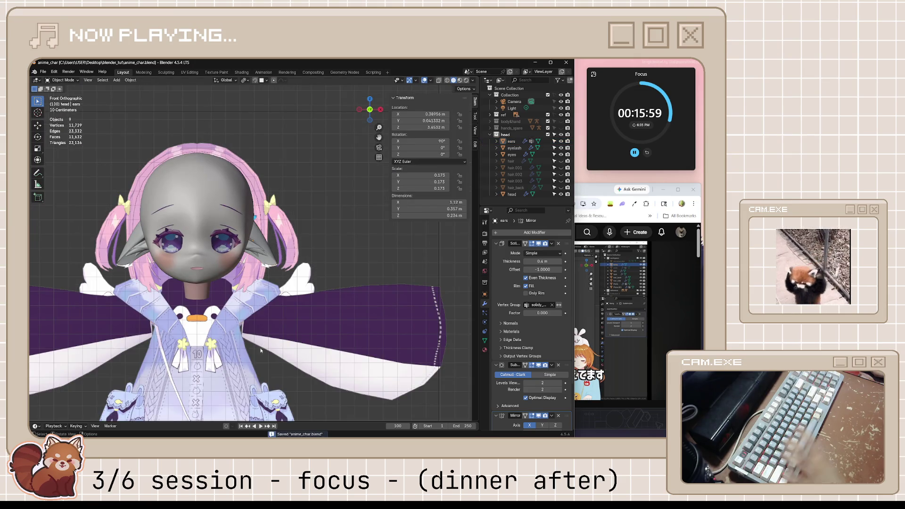
# Step: Unhide hair, hair.001–hair.003 and hair_back in the Outliner
pyautogui.scroll(-3, 334, 372)
pyautogui.moveTo(335, 372)
pyautogui.mouseDown(button='middle')
pyautogui.moveTo(244, 311)
pyautogui.moveTo(278, 304)
pyautogui.mouseUp(button='middle')
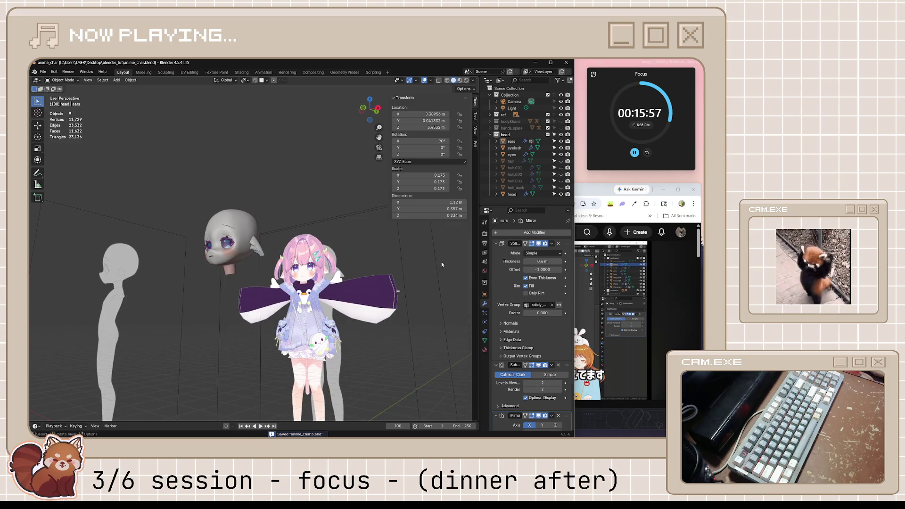
pyautogui.moveTo(560, 162); pyautogui.dragTo(561, 187)
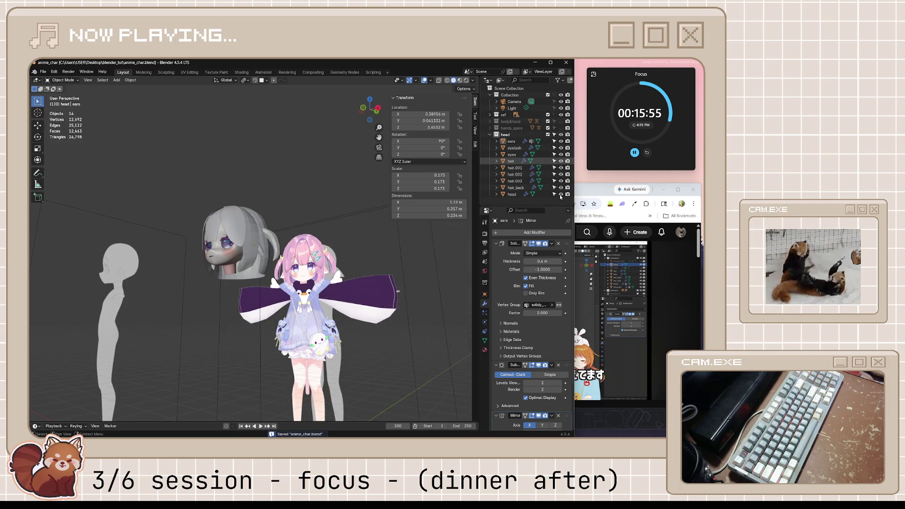
pyautogui.scroll(3, 343, 290)
# Step: Go to front view and select the ears object to check it against the hair
pyautogui.moveTo(343, 290); pyautogui.dragTo(301, 283, button='middle')
pyautogui.scroll(3, 297, 281)
pyautogui.press('KP_1')
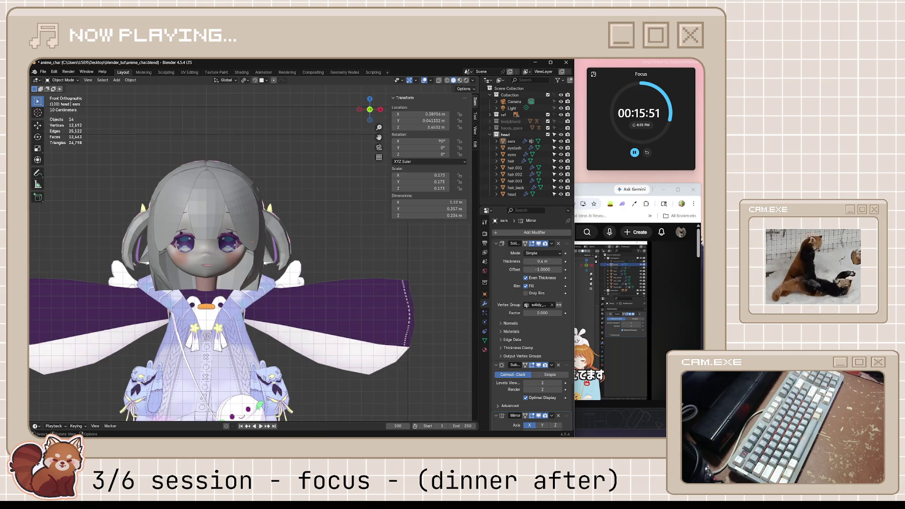
pyautogui.scroll(5, 311, 285)
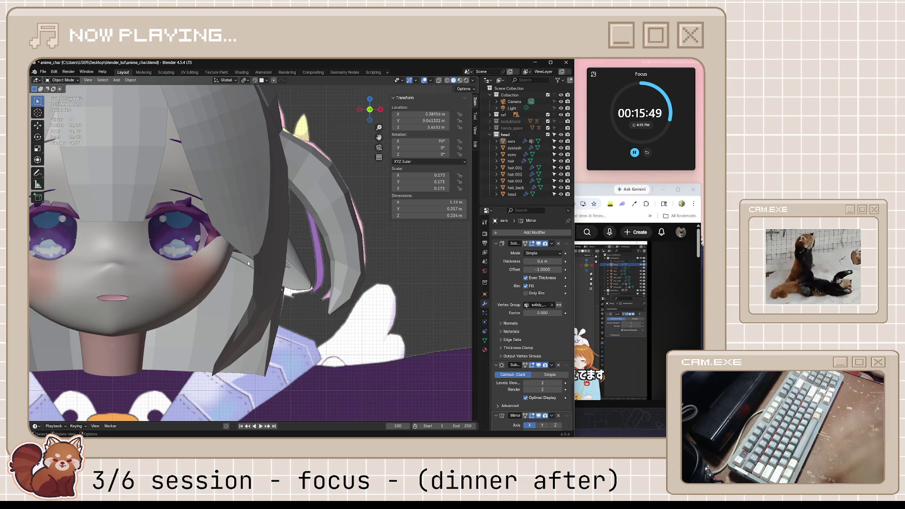
pyautogui.click(254, 259)
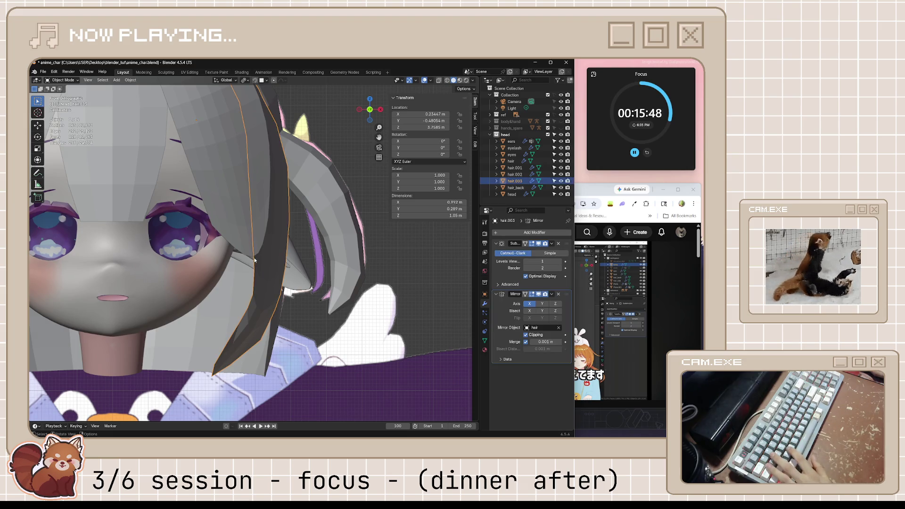
pyautogui.click(287, 272)
pyautogui.moveTo(328, 299); pyautogui.dragTo(240, 233, button='middle')
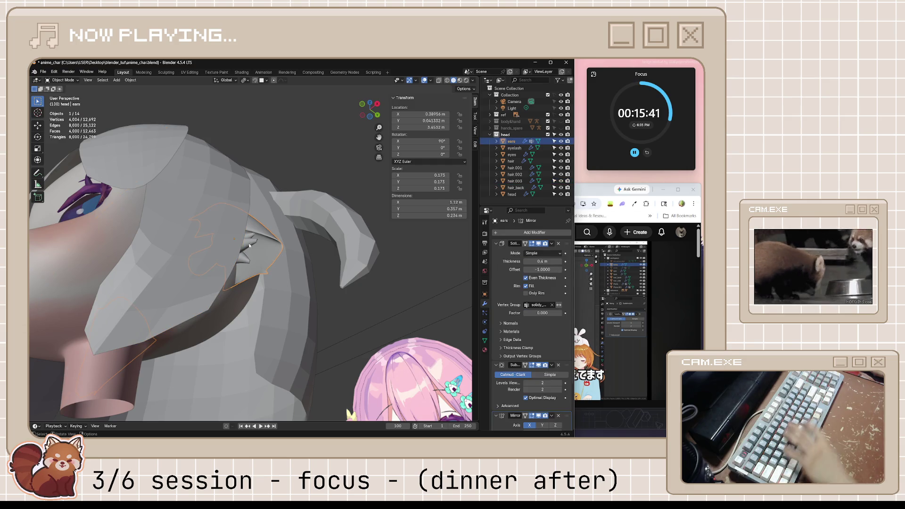
# Step: Select the whole ear piece, rotate it about 6.76° and move it beside the head
pyautogui.press('Tab')
pyautogui.press('l')
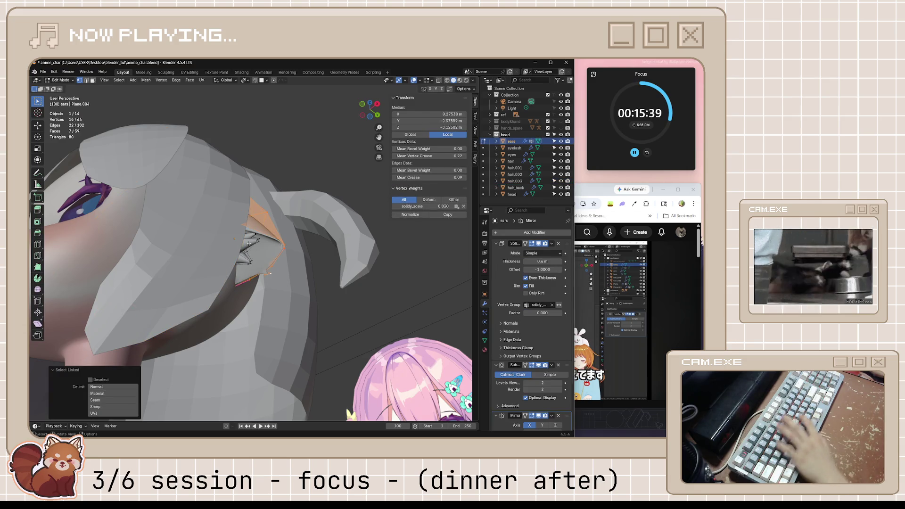
pyautogui.moveTo(245, 242); pyautogui.dragTo(228, 214, button='middle')
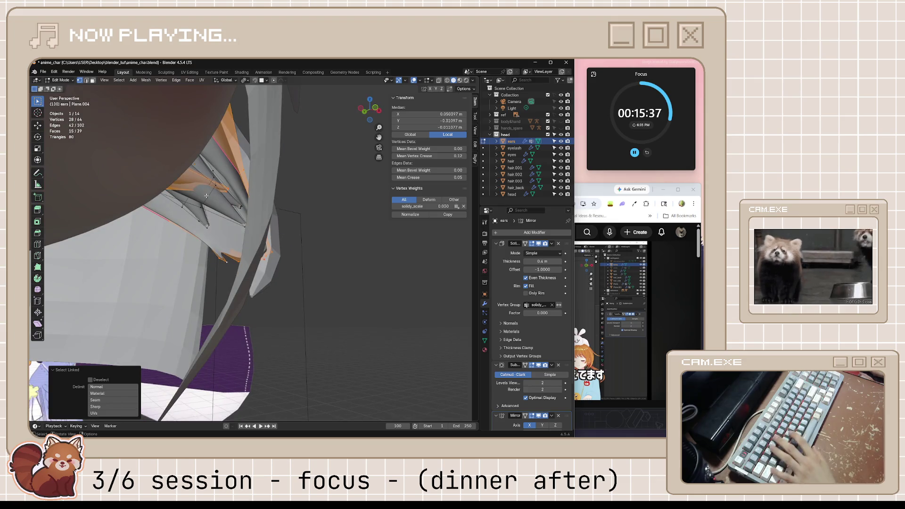
pyautogui.hotkey('alt', 'a')
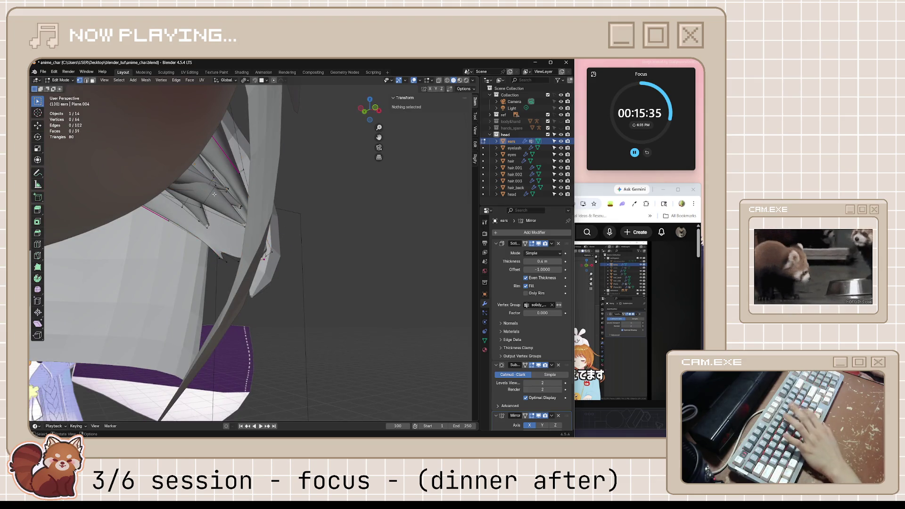
pyautogui.press('l')
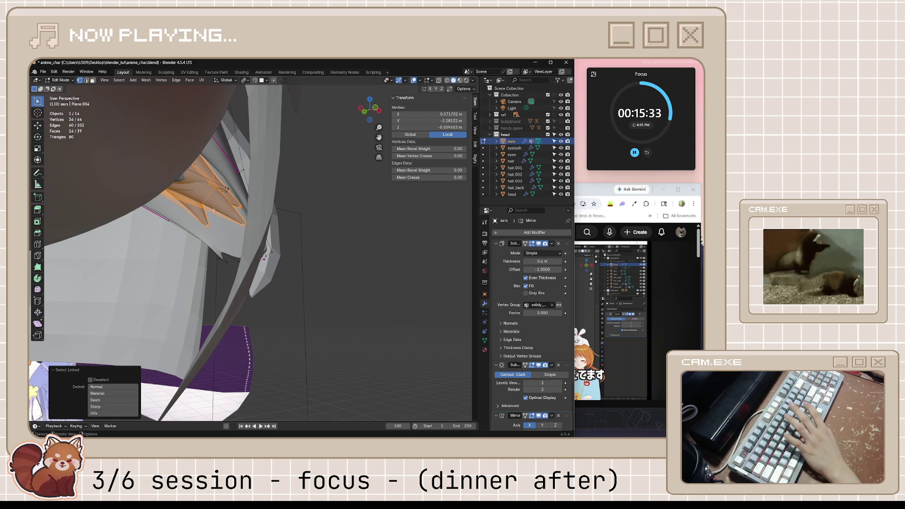
pyautogui.moveTo(213, 210); pyautogui.dragTo(219, 223, button='middle')
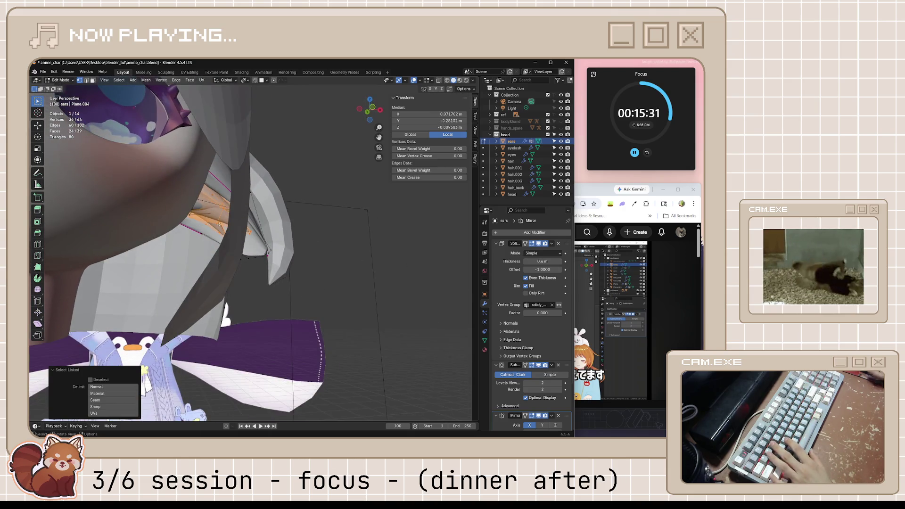
pyautogui.press('KP_1')
pyautogui.press('r')
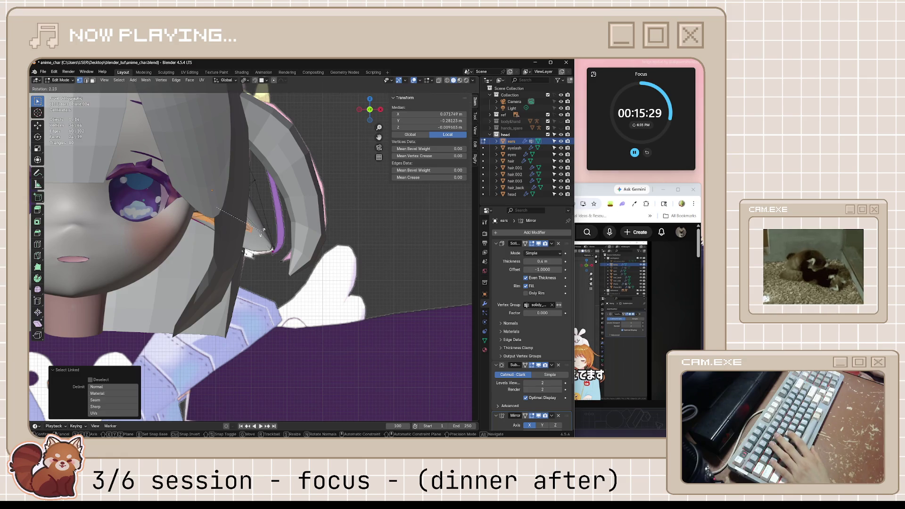
pyautogui.click(267, 244)
pyautogui.press('g')
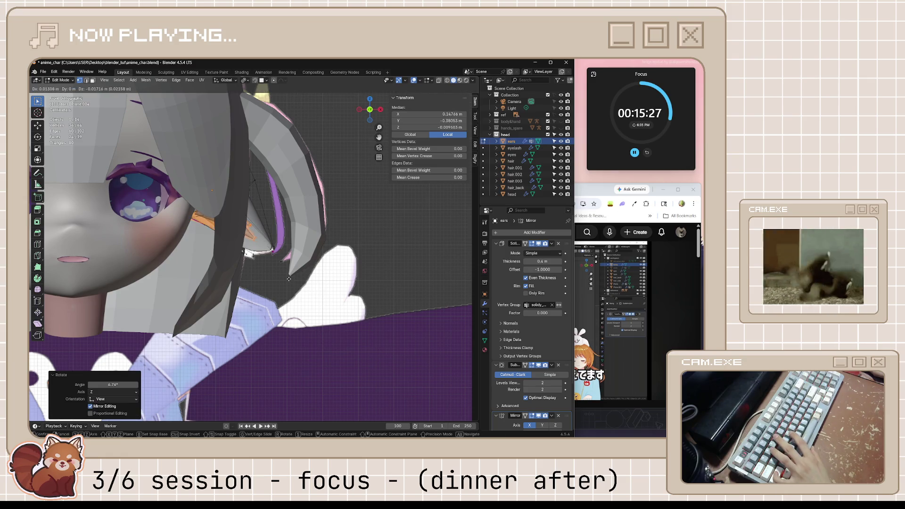
pyautogui.click(268, 272)
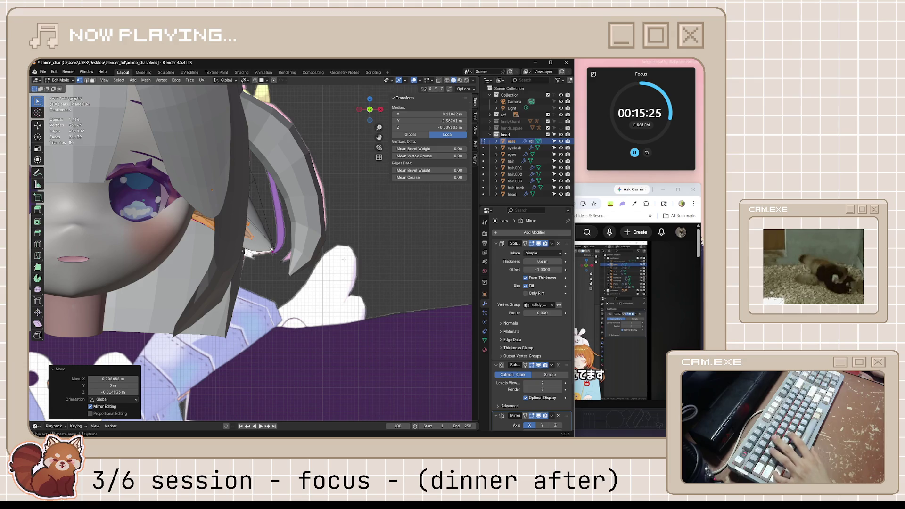
# Step: Deselect, return to Object Mode, save anime_char.blend, and resume the tutorial video
pyautogui.moveTo(343, 259)
pyautogui.mouseDown(button='middle')
pyautogui.moveTo(325, 201)
pyautogui.moveTo(322, 242)
pyautogui.mouseUp(button='middle')
pyautogui.click(335, 238)
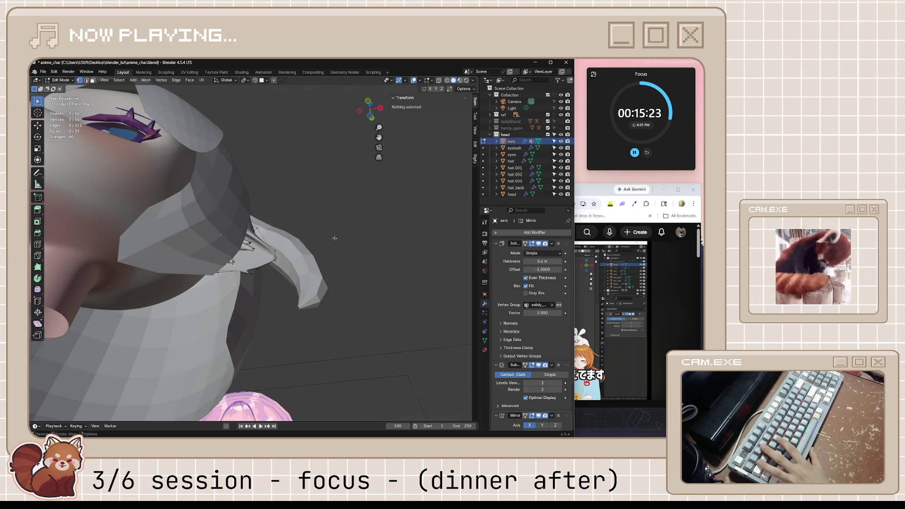
pyautogui.press('KP_1')
pyautogui.scroll(3, 344, 284)
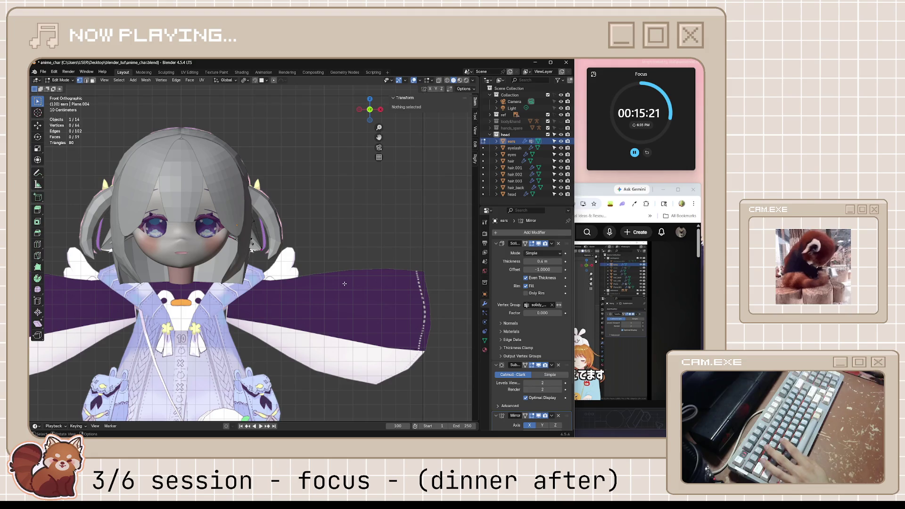
pyautogui.press('Tab')
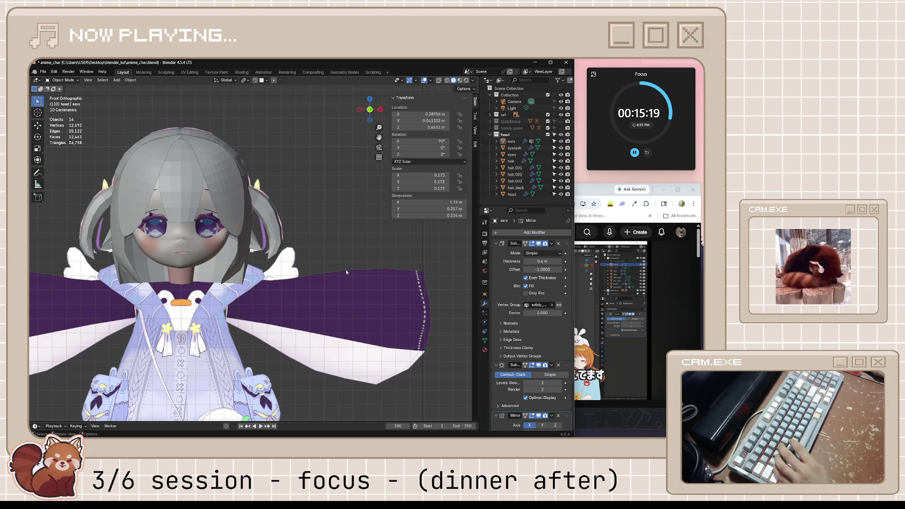
pyautogui.hotkey('ctrl', 's')
pyautogui.scroll(2, 346, 272)
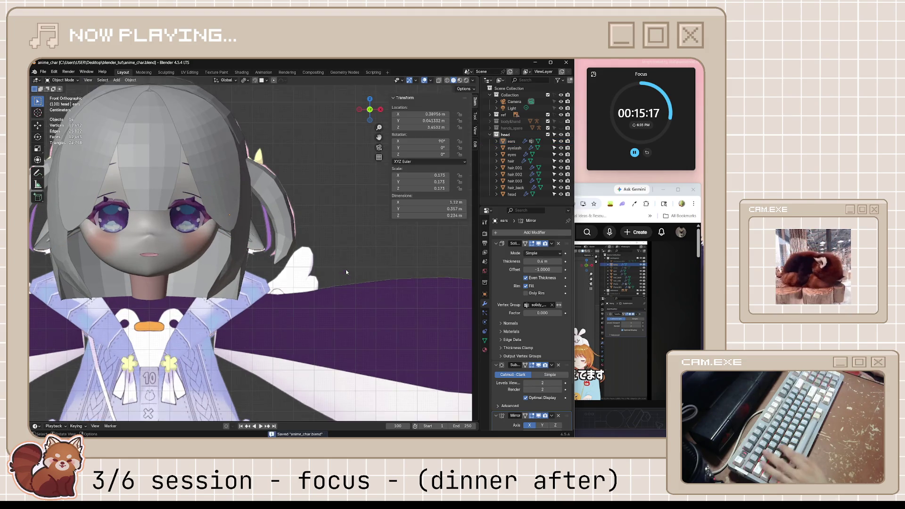
pyautogui.hotkey('alt', 'Tab')
pyautogui.click(536, 308)
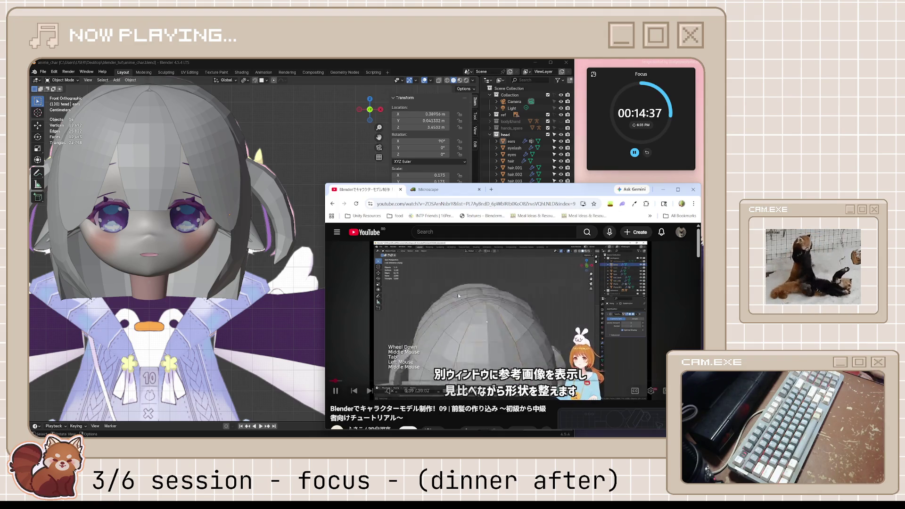
# Step: Pause the bangs tutorial and return to Blender with hair.002 selected
pyautogui.click(458, 296)
pyautogui.click(297, 230)
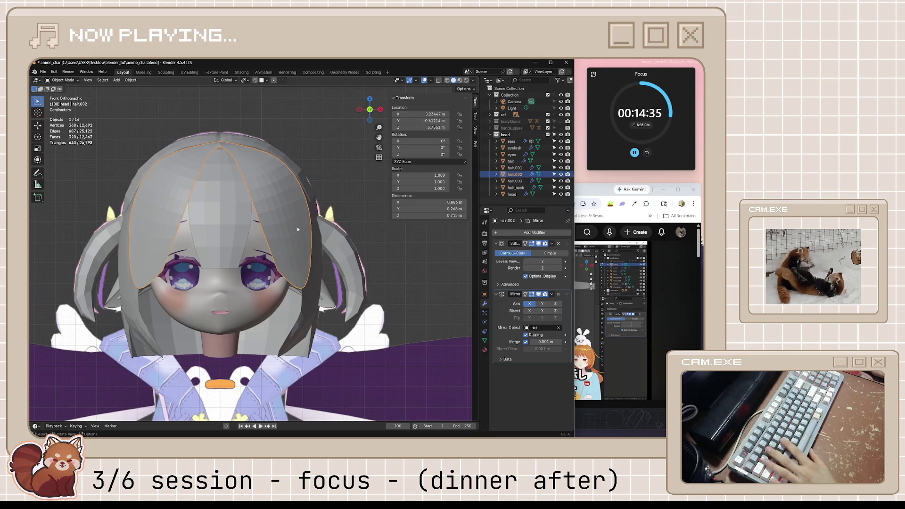
# Step: Select hair.002's outline edge loop and bottom tip vertex, then undo a trial vertex crease
pyautogui.press('Tab')
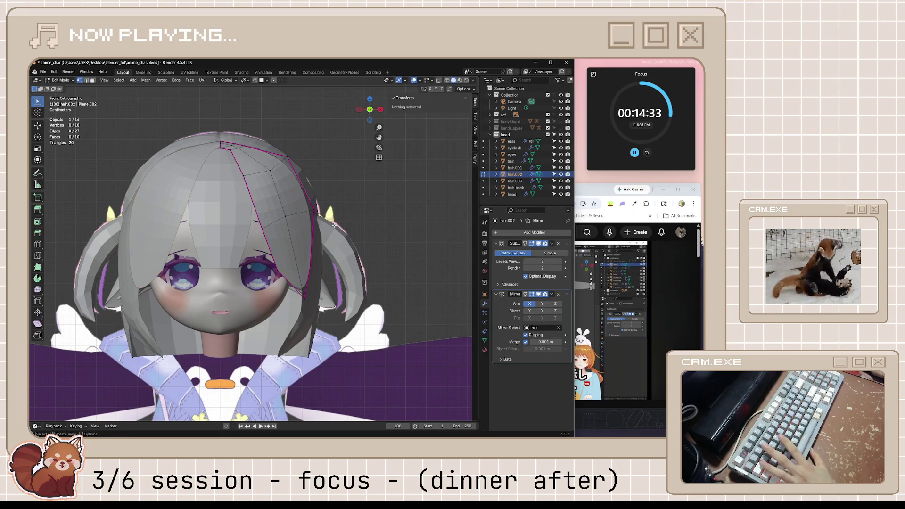
pyautogui.keyDown('alt'); pyautogui.click(267, 238); pyautogui.keyUp('alt')
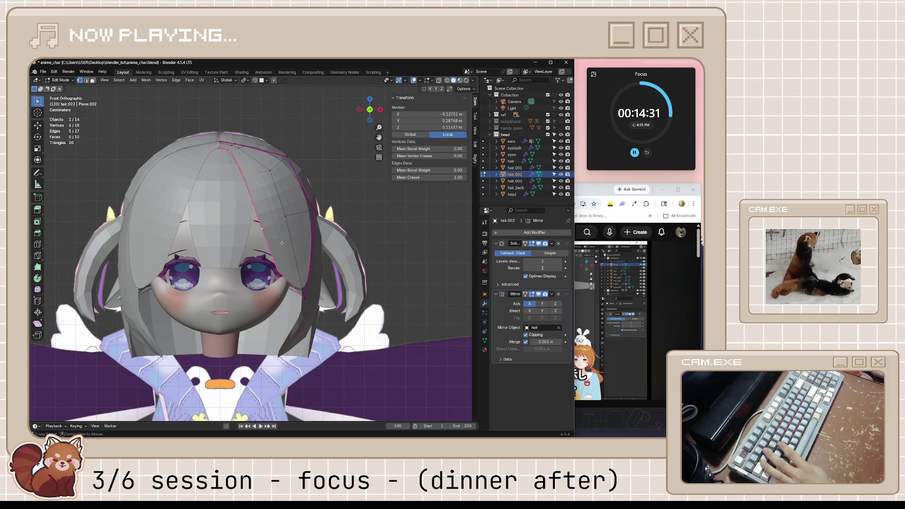
pyautogui.keyDown('shift'); pyautogui.click(304, 298); pyautogui.keyUp('shift')
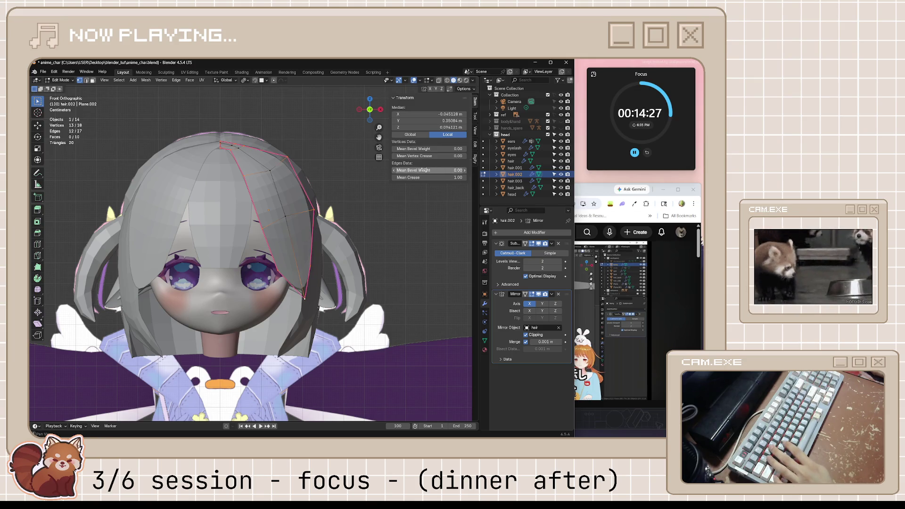
pyautogui.moveTo(429, 156); pyautogui.dragTo(464, 156)
pyautogui.moveTo(329, 212)
pyautogui.mouseDown(button='middle')
pyautogui.moveTo(299, 277)
pyautogui.moveTo(359, 251)
pyautogui.mouseUp(button='middle')
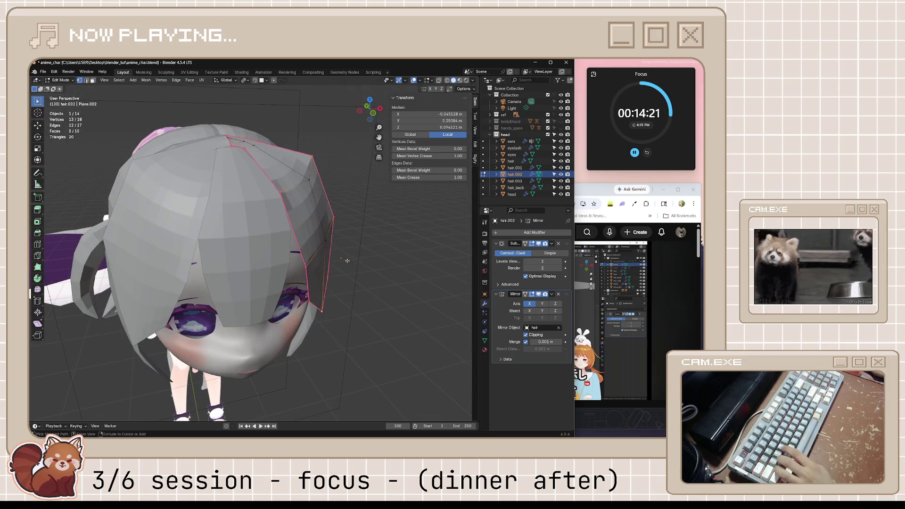
pyautogui.hotkey('ctrl', 'z')
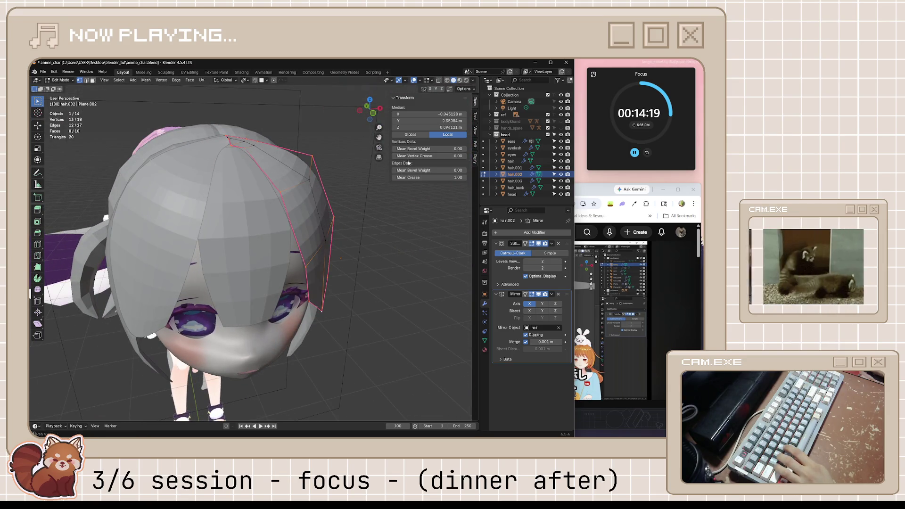
# Step: Set the Mean Crease of the selected edges to 1.00
pyautogui.moveTo(427, 148)
pyautogui.mouseDown()
pyautogui.moveTo(453, 170)
pyautogui.moveTo(415, 177)
pyautogui.mouseUp()
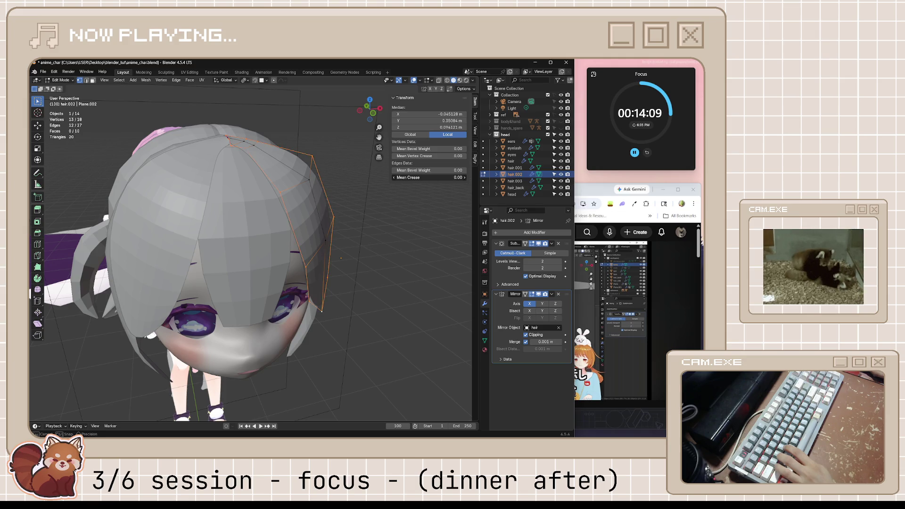
pyautogui.moveTo(415, 177); pyautogui.dragTo(452, 177)
pyautogui.moveTo(426, 149)
pyautogui.mouseDown()
pyautogui.moveTo(422, 156)
pyautogui.moveTo(440, 155)
pyautogui.moveTo(414, 156)
pyautogui.mouseUp()
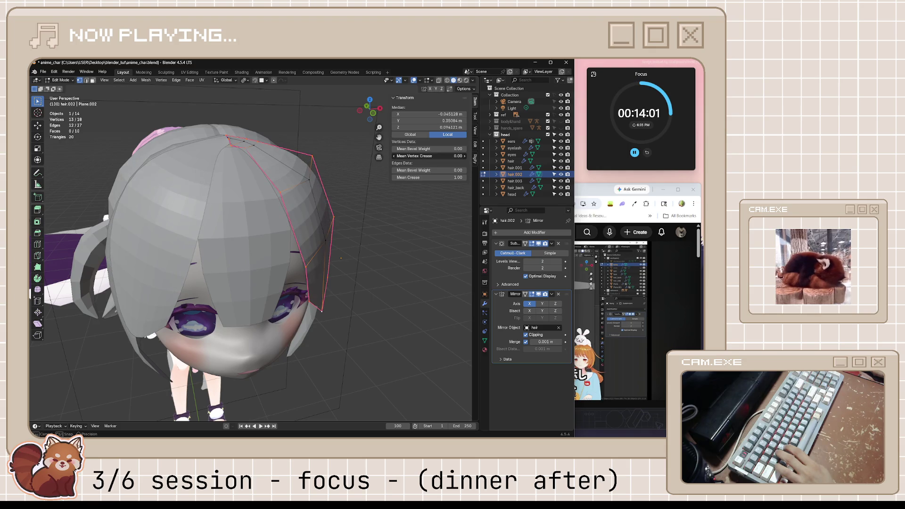
# Step: Return to Object Mode, save anime_char.blend, and go back to the tutorial video
pyautogui.press('Tab')
pyautogui.moveTo(340, 245)
pyautogui.mouseDown(button='middle')
pyautogui.moveTo(398, 245)
pyautogui.moveTo(344, 281)
pyautogui.moveTo(290, 290)
pyautogui.moveTo(193, 352)
pyautogui.moveTo(360, 298)
pyautogui.moveTo(335, 327)
pyautogui.moveTo(258, 331)
pyautogui.moveTo(259, 322)
pyautogui.mouseUp(button='middle')
pyautogui.hotkey('ctrl', 's')
pyautogui.click(193, 352)
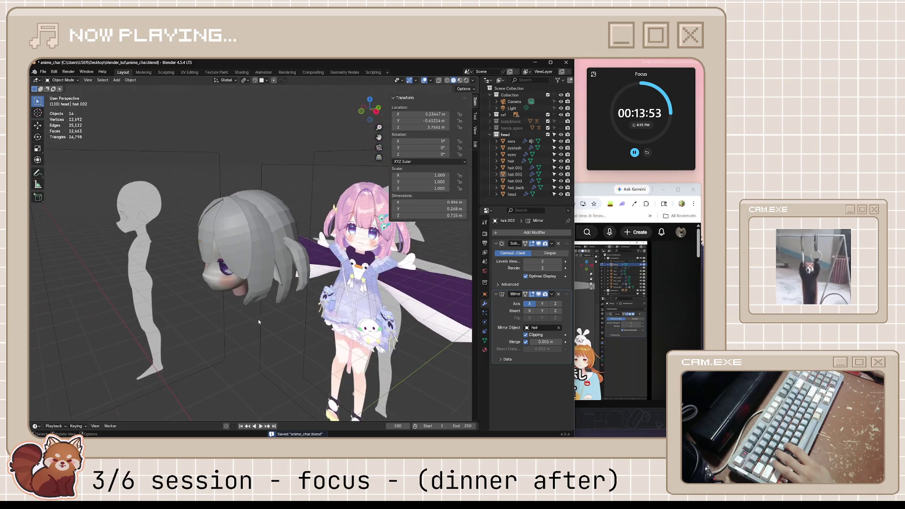
pyautogui.click(597, 316)
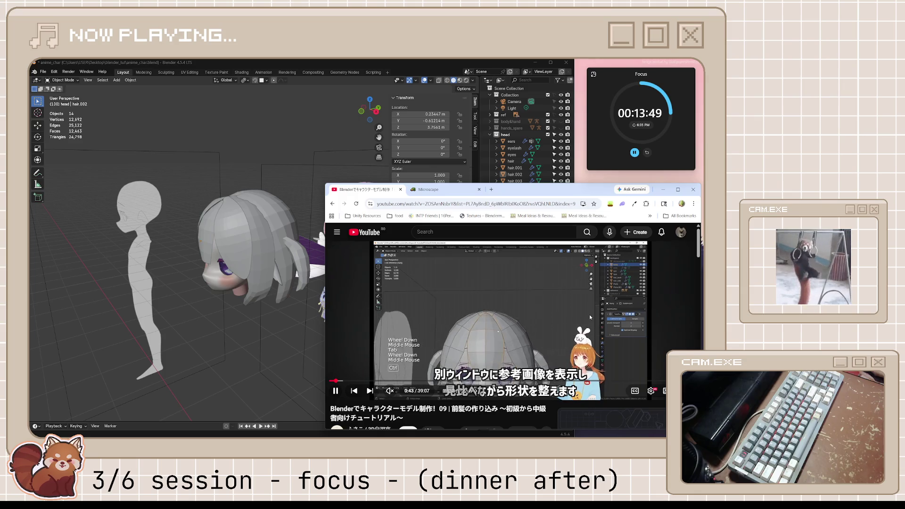
# Step: Return to Blender, then select the main hair object and frame the view on it
pyautogui.click(589, 315)
pyautogui.moveTo(263, 245)
pyautogui.mouseDown(button='middle')
pyautogui.moveTo(233, 237)
pyautogui.moveTo(311, 179)
pyautogui.mouseUp(button='middle')
pyautogui.click(233, 236)
pyautogui.press('KP_Decimal')
# Step: Move the hair's top-parting vertices along the Y axis in Edit Mode
pyautogui.press('Tab')
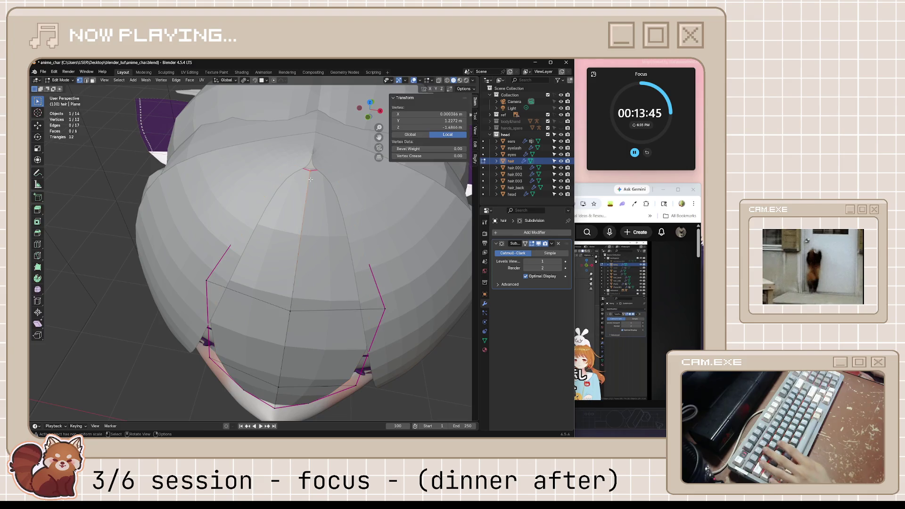
pyautogui.hotkey('alt', 'z')
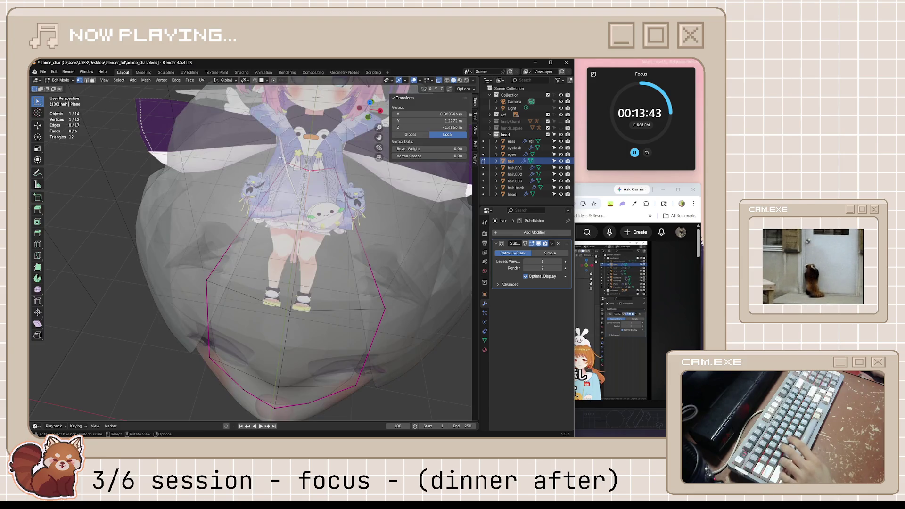
pyautogui.moveTo(367, 203); pyautogui.dragTo(368, 203)
pyautogui.hotkey('alt', 'z')
pyautogui.press('g')
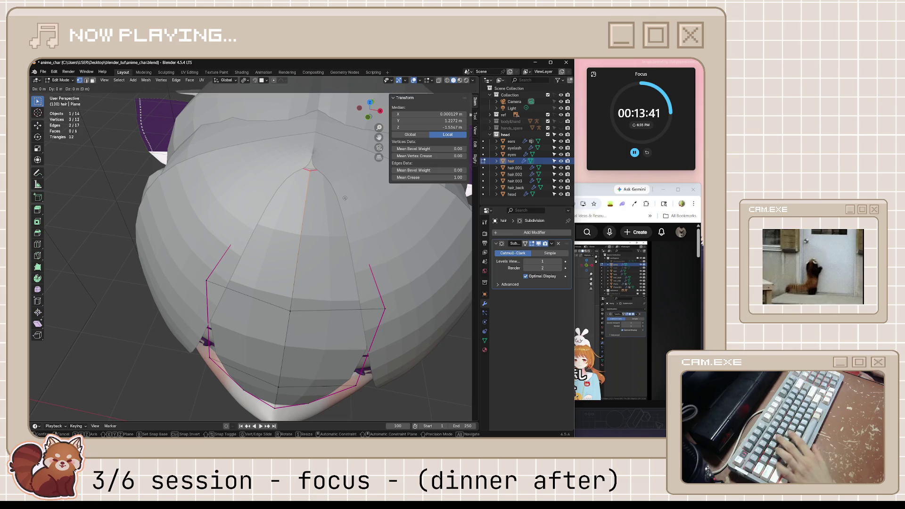
pyautogui.press('y')
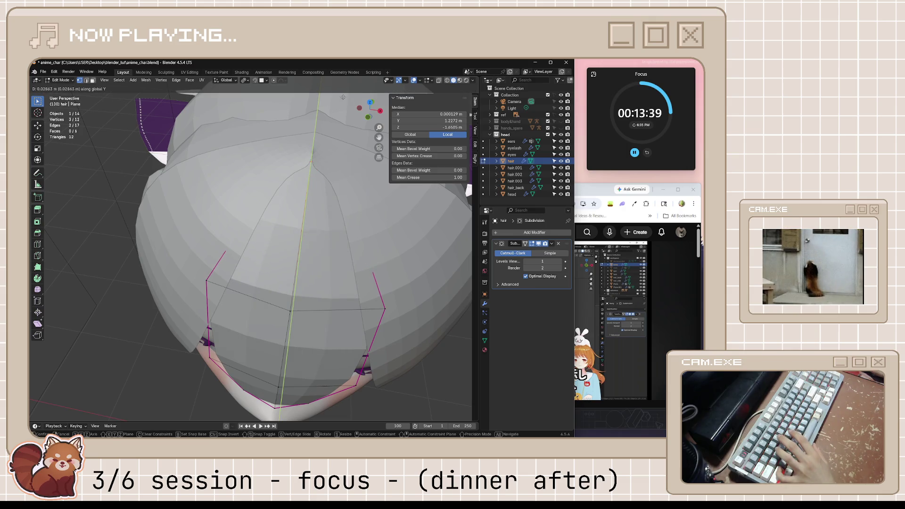
pyautogui.press('Return')
pyautogui.press('Tab')
pyautogui.moveTo(342, 97); pyautogui.dragTo(347, 295, button='middle')
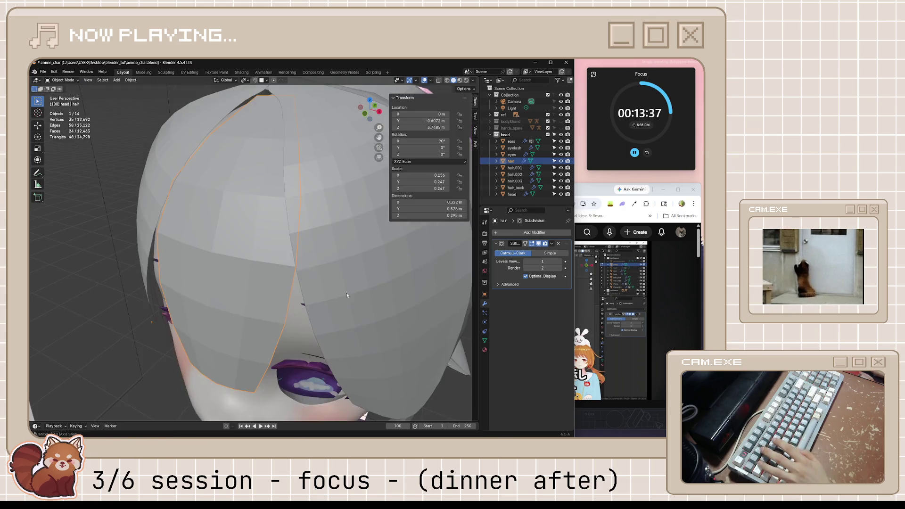
pyautogui.scroll(-5, 346, 295)
pyautogui.hotkey('alt', 'a')
# Step: From a side view, raise the three top-parting vertices along Z to reshape the split
pyautogui.moveTo(389, 357)
pyautogui.mouseDown(button='middle')
pyautogui.moveTo(203, 193)
pyautogui.moveTo(278, 199)
pyautogui.moveTo(258, 186)
pyautogui.mouseUp(button='middle')
pyautogui.click(202, 193)
pyautogui.press('Tab')
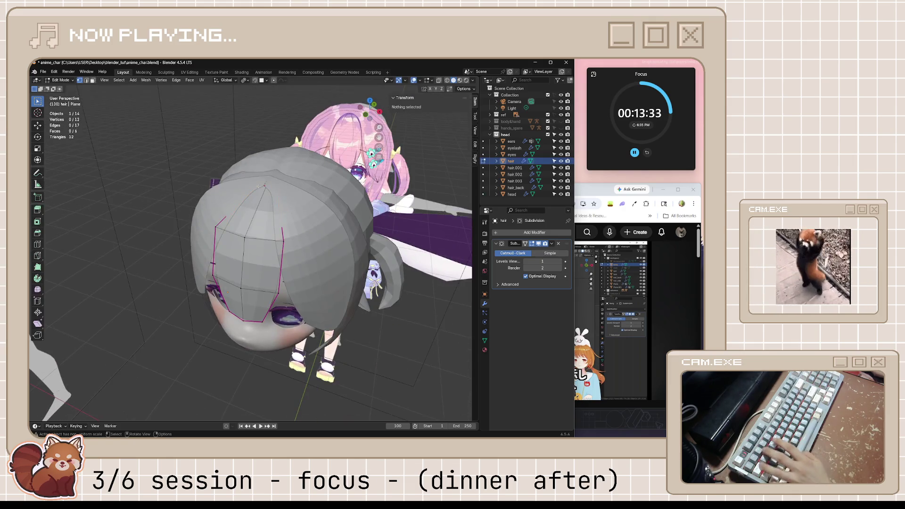
pyautogui.hotkey('alt', 'z')
pyautogui.moveTo(239, 165); pyautogui.dragTo(305, 212)
pyautogui.press('g')
pyautogui.press('z')
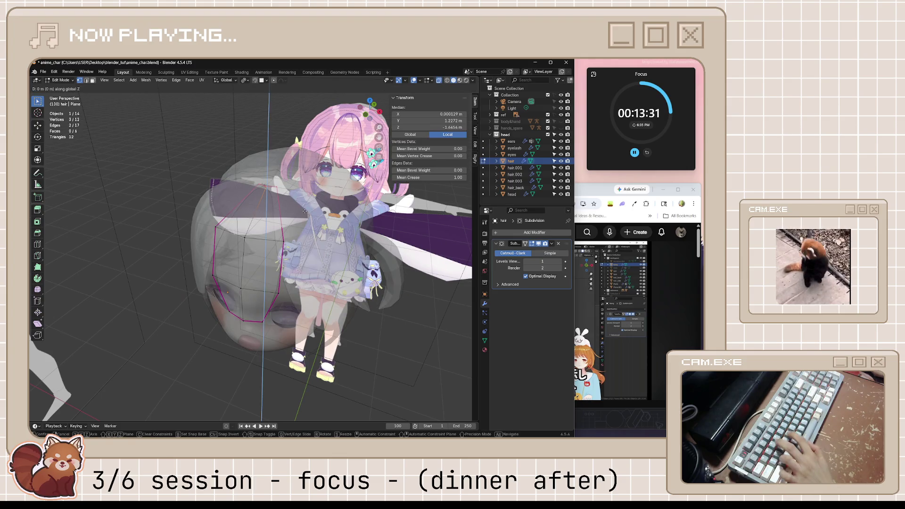
pyautogui.hotkey('alt', 'z')
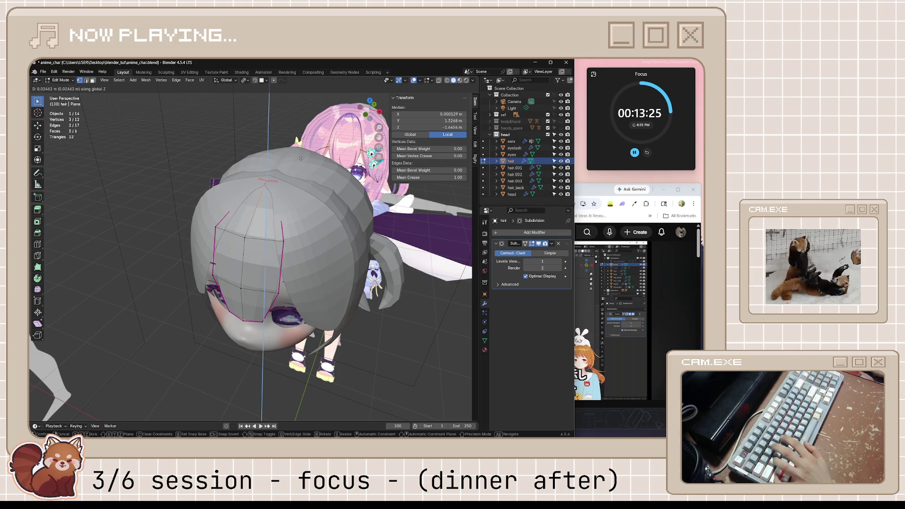
pyautogui.click(303, 164)
pyautogui.press('Tab')
pyautogui.moveTo(302, 165); pyautogui.dragTo(203, 267, button='middle')
pyautogui.click(154, 338)
pyautogui.moveTo(287, 331)
pyautogui.mouseDown(button='middle')
pyautogui.moveTo(248, 340)
pyautogui.moveTo(377, 312)
pyautogui.moveTo(316, 293)
pyautogui.moveTo(306, 315)
pyautogui.moveTo(325, 320)
pyautogui.mouseUp(button='middle')
# Step: Save the Blender file, enable Japanese auto-generated subtitles on the tutorial, and pause it after seeking
pyautogui.hotkey('ctrl', 's')
pyautogui.hotkey('alt', 'Tab')
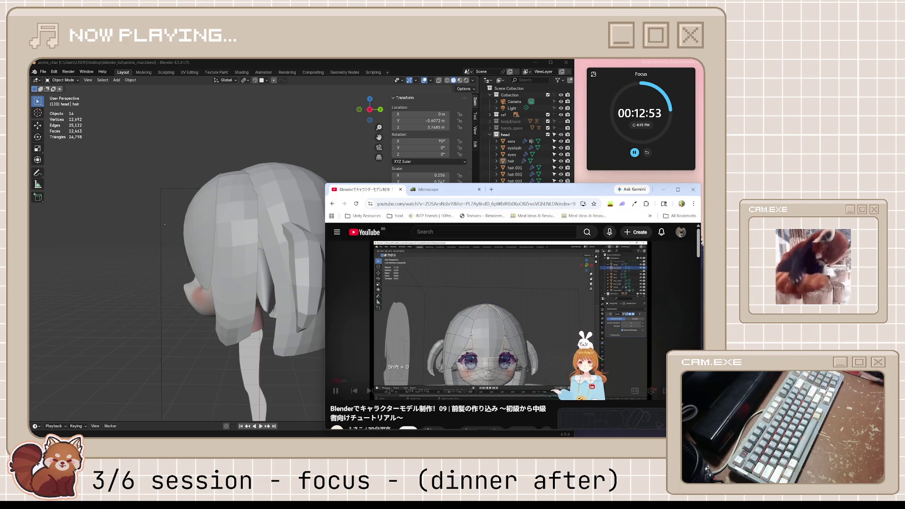
pyautogui.click(635, 390)
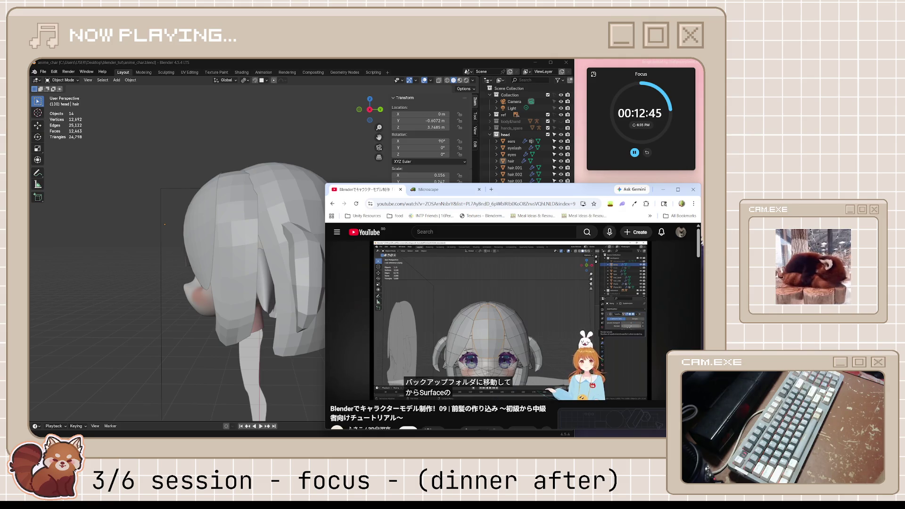
pyautogui.press('j')
pyautogui.press('j')
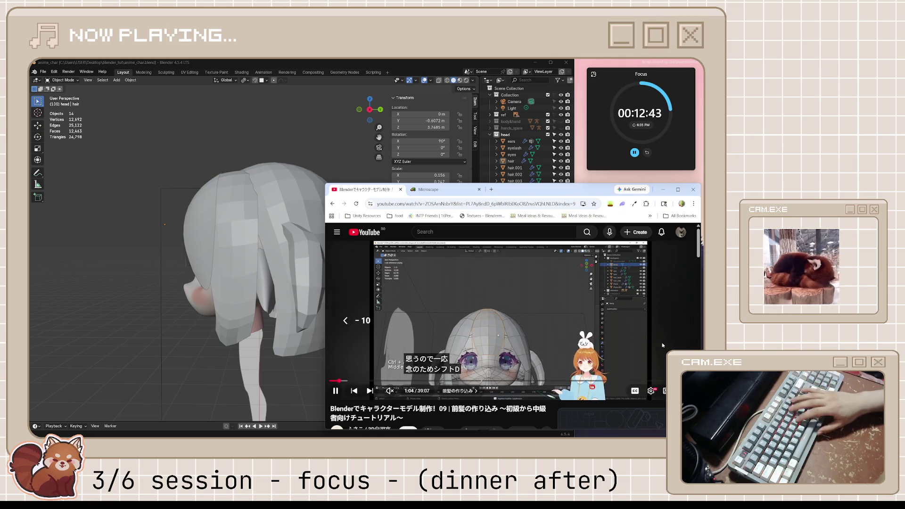
pyautogui.press('l')
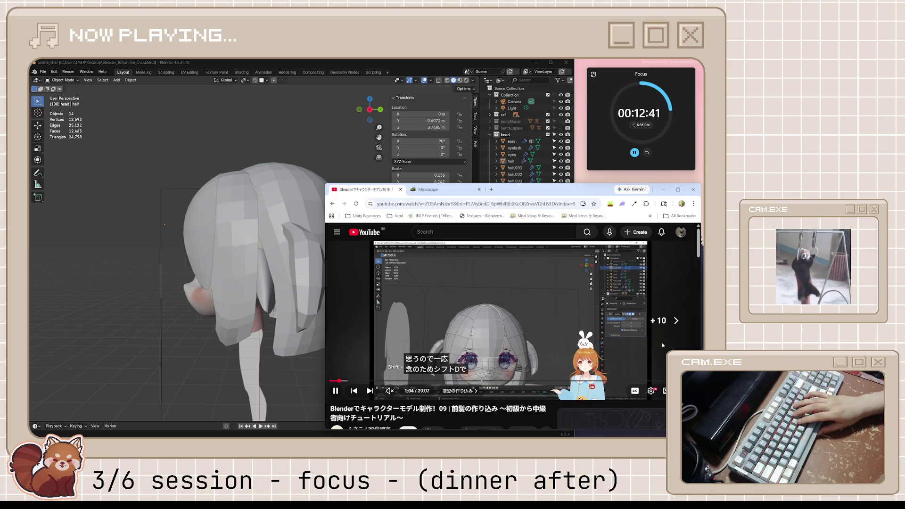
pyautogui.press('k')
pyautogui.press('k')
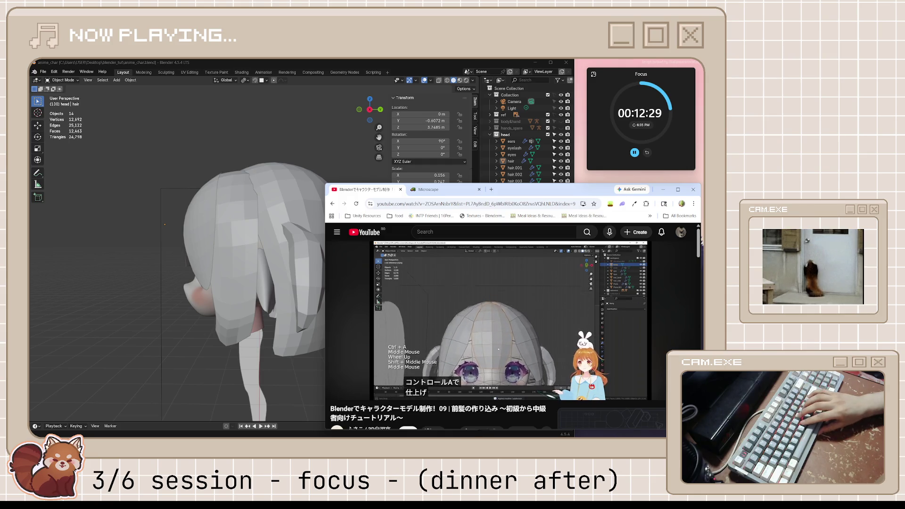
pyautogui.press('j')
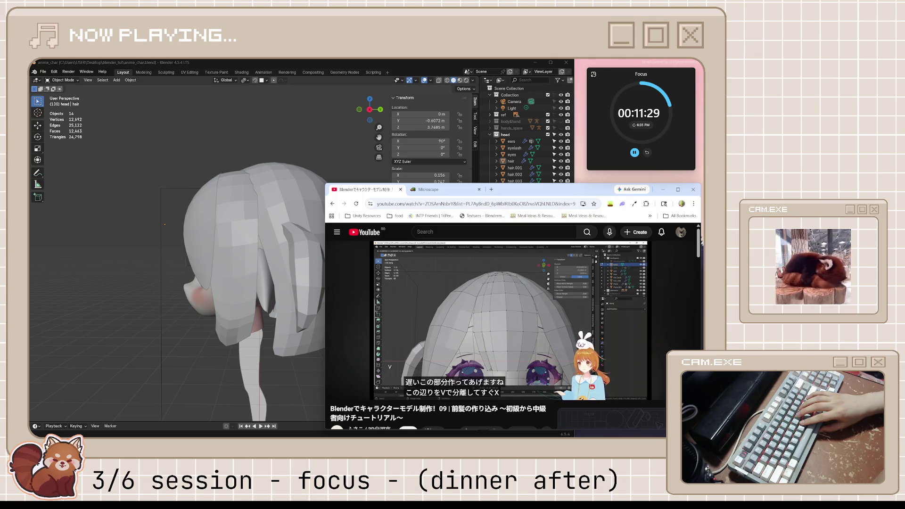
# Step: Watch the bangs section of the tutorial and pause it at 2:19
pyautogui.click(662, 346)
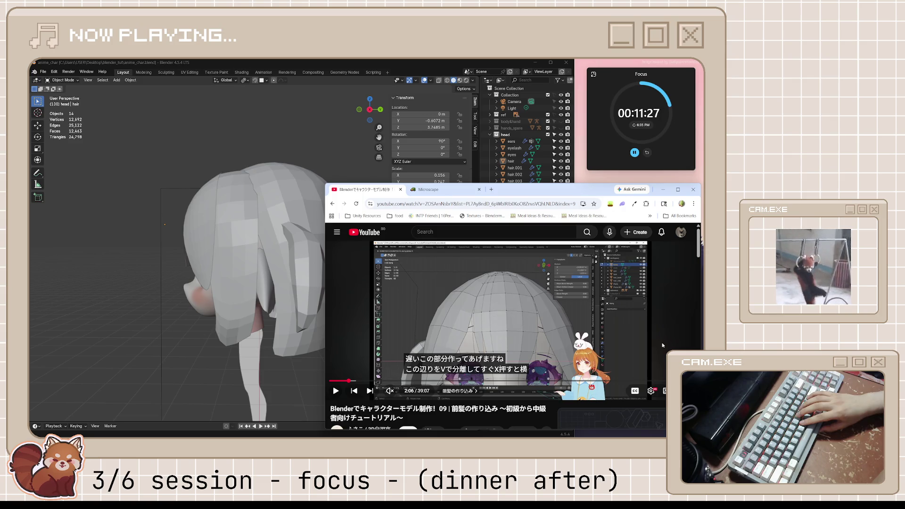
pyautogui.click(662, 346)
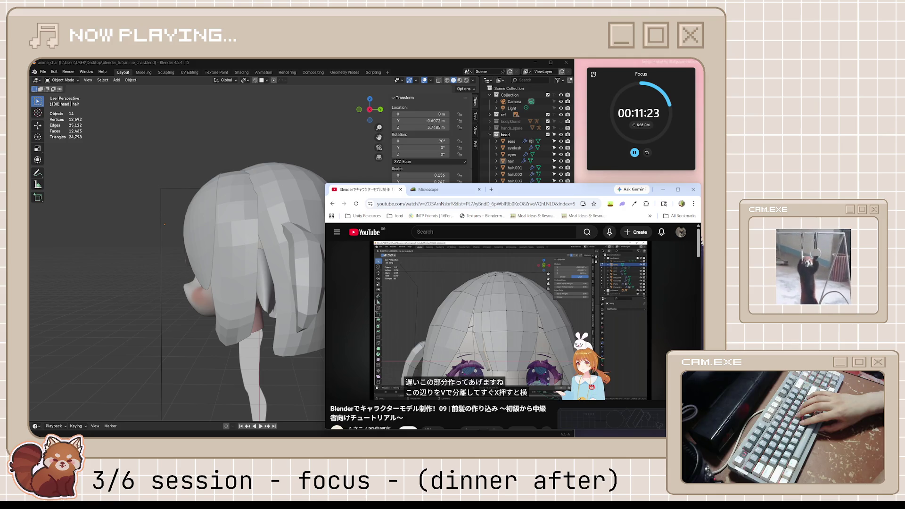
pyautogui.click(662, 345)
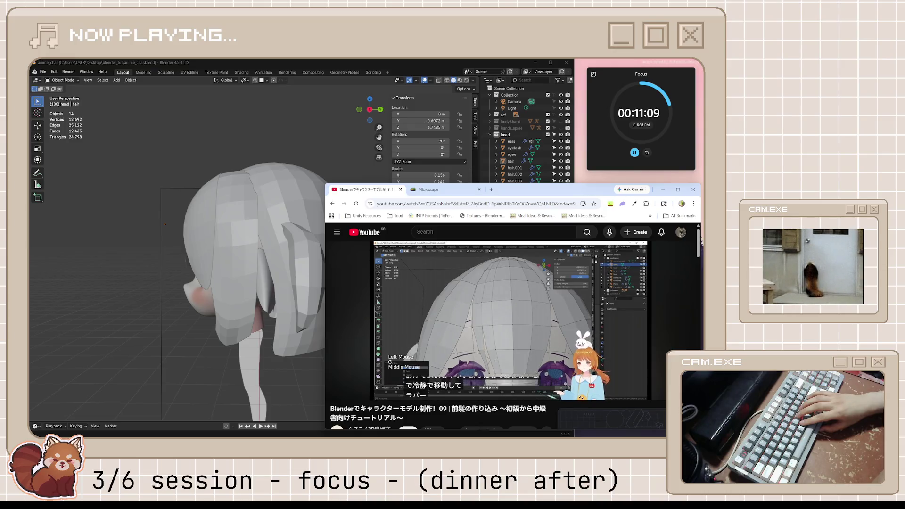
pyautogui.click(661, 345)
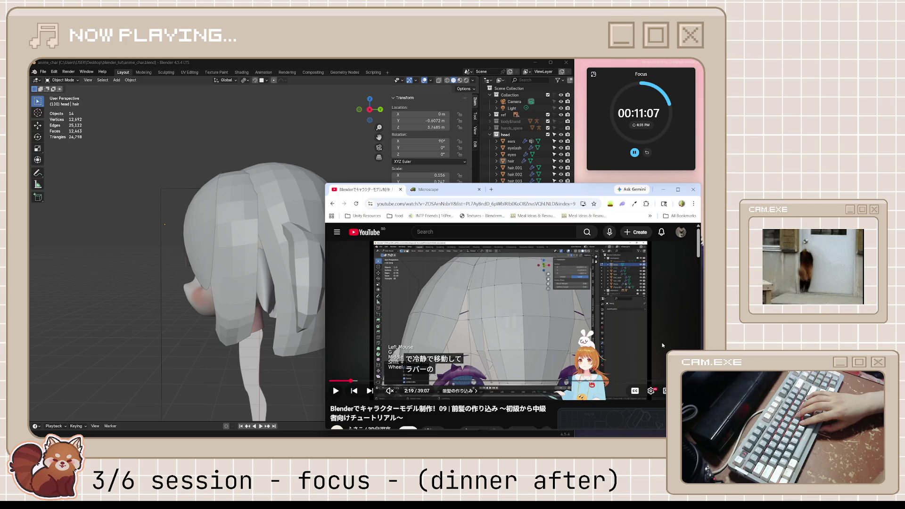
# Step: Back in Blender, turn the view toward the head and select the front hair
pyautogui.click(283, 226)
pyautogui.moveTo(283, 226)
pyautogui.mouseDown(button='middle')
pyautogui.moveTo(333, 228)
pyautogui.moveTo(256, 238)
pyautogui.mouseUp(button='middle')
pyautogui.click(257, 238)
# Step: Duplicate the front hair in place and move the copy into the hands_spare collection
pyautogui.scroll(4, 293, 264)
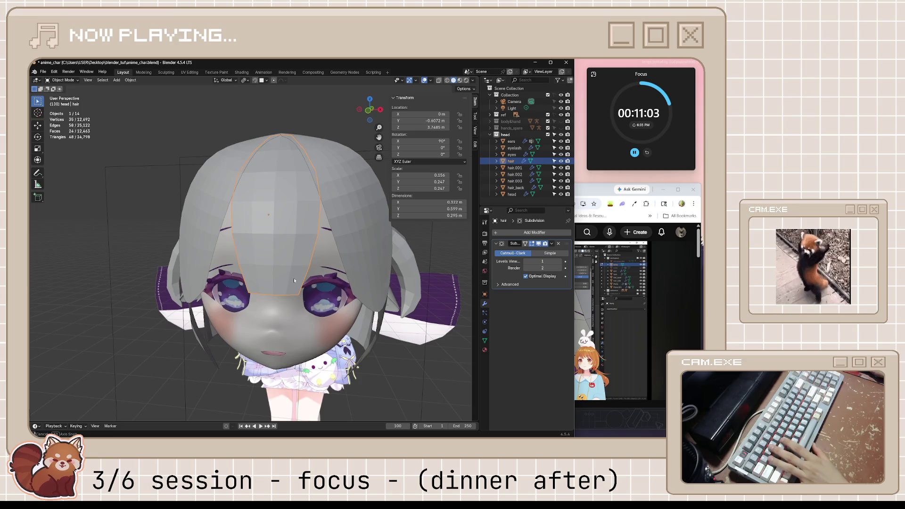
pyautogui.hotkey('shift', 'd')
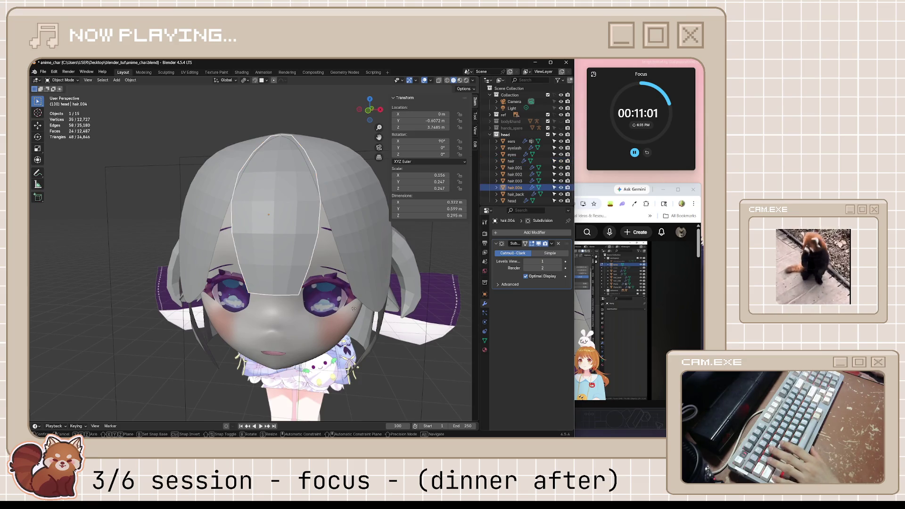
pyautogui.press('Escape')
pyautogui.press('m')
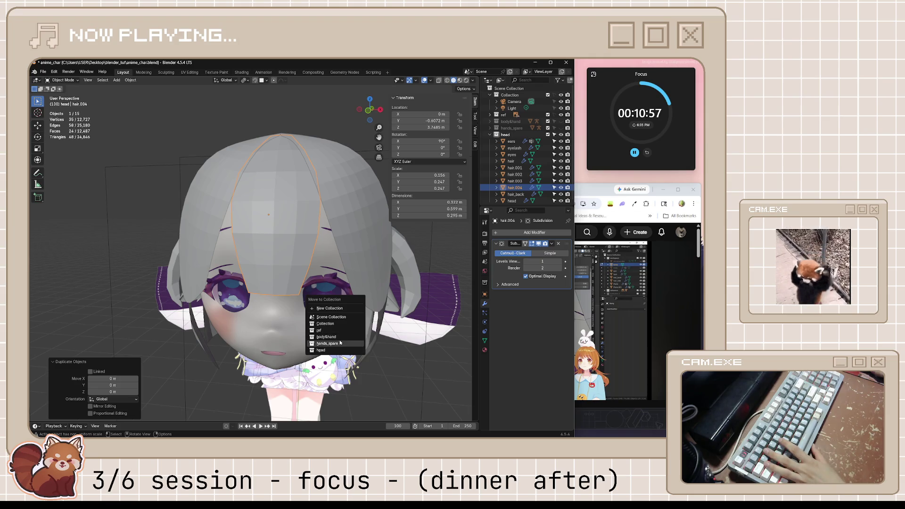
pyautogui.click(327, 344)
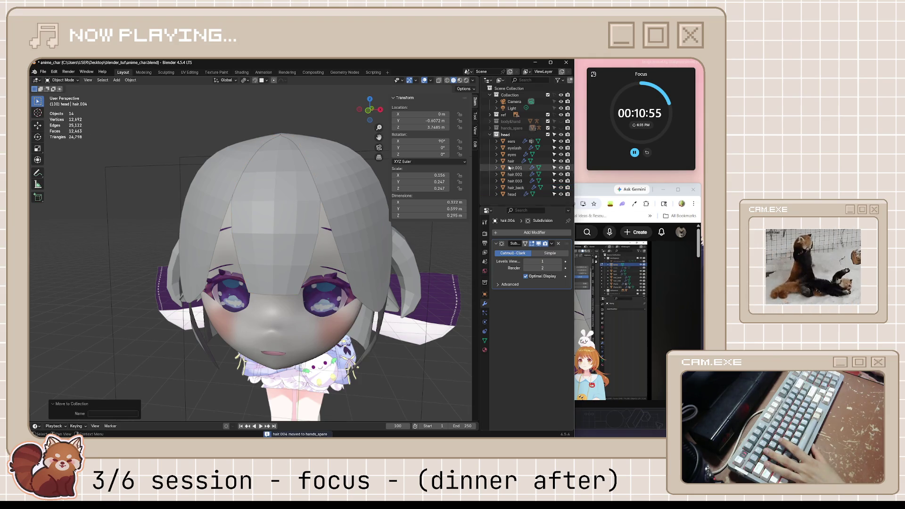
# Step: Rename the hands_spare collection to spare
pyautogui.click(519, 128)
pyautogui.doubleClick(518, 129)
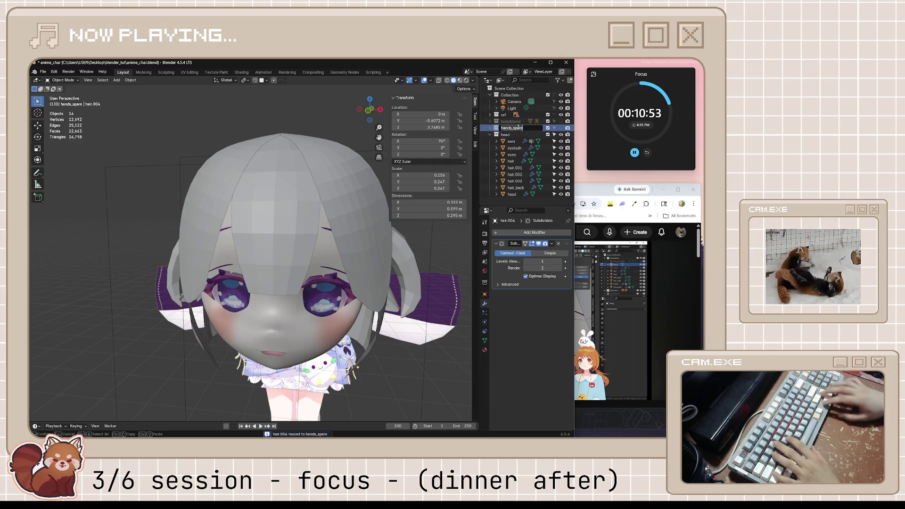
pyautogui.press('Home')
pyautogui.press('Delete')
pyautogui.press('Delete')
pyautogui.press('Delete')
pyautogui.press('Delete')
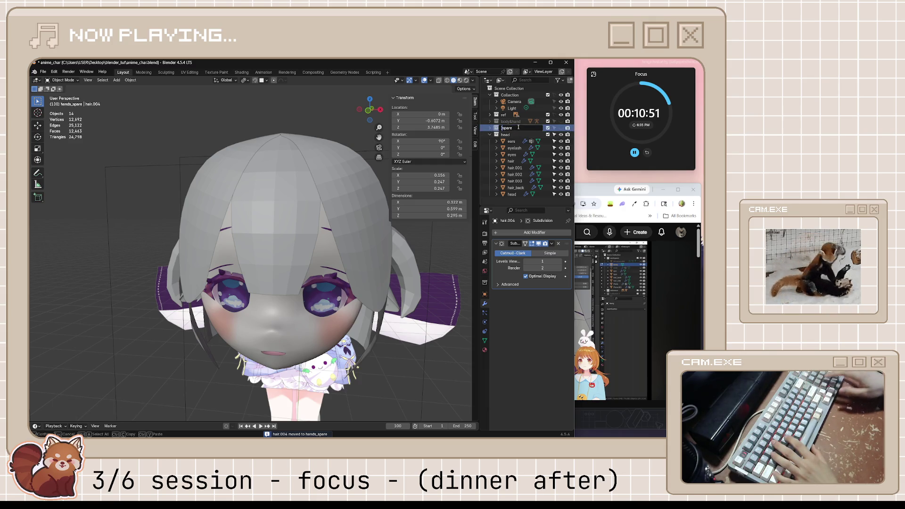
pyautogui.press('Return')
# Step: Save anime_char.blend and apply the subdivision on the front hair
pyautogui.moveTo(295, 239)
pyautogui.mouseDown(button='middle')
pyautogui.moveTo(304, 255)
pyautogui.moveTo(293, 239)
pyautogui.mouseUp(button='middle')
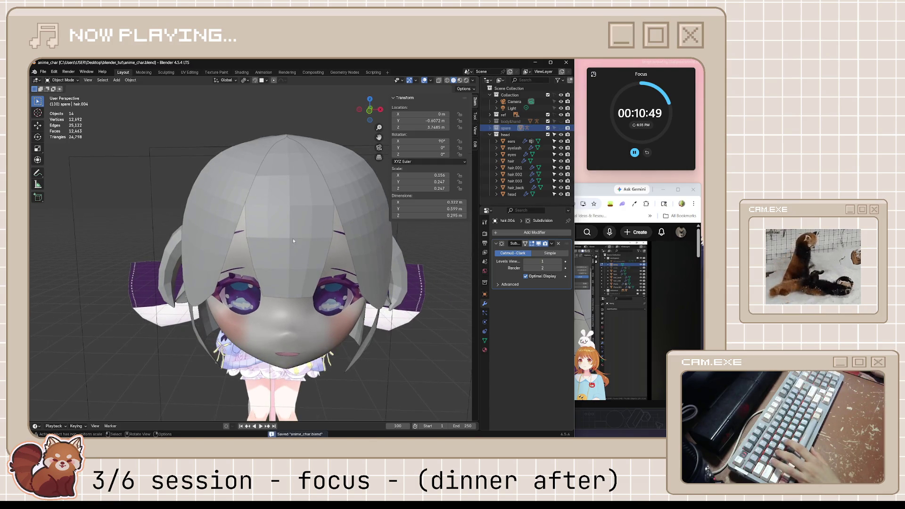
pyautogui.hotkey('ctrl', 's')
pyautogui.click(315, 242)
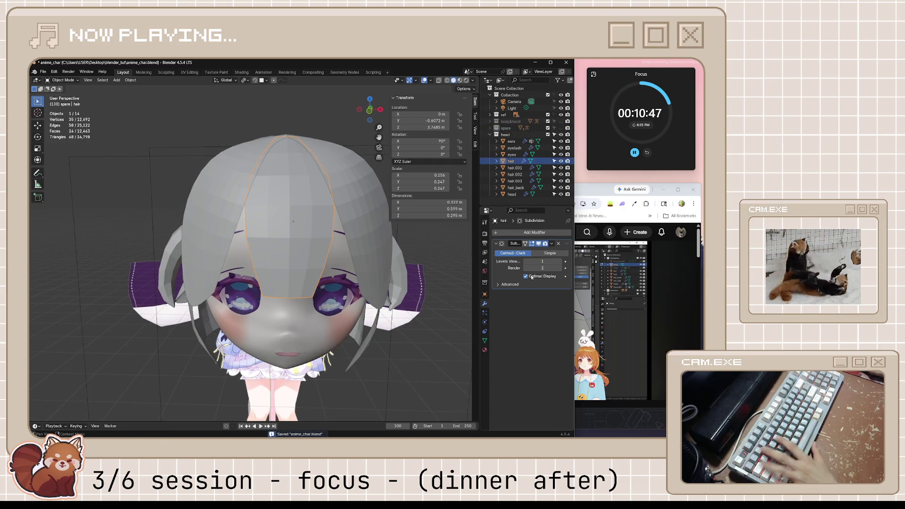
pyautogui.hotkey('ctrl', 'a')
# Step: Cut a centred vertical edge loop through the front bangs
pyautogui.press('Tab')
pyautogui.hotkey('ctrl', 'r')
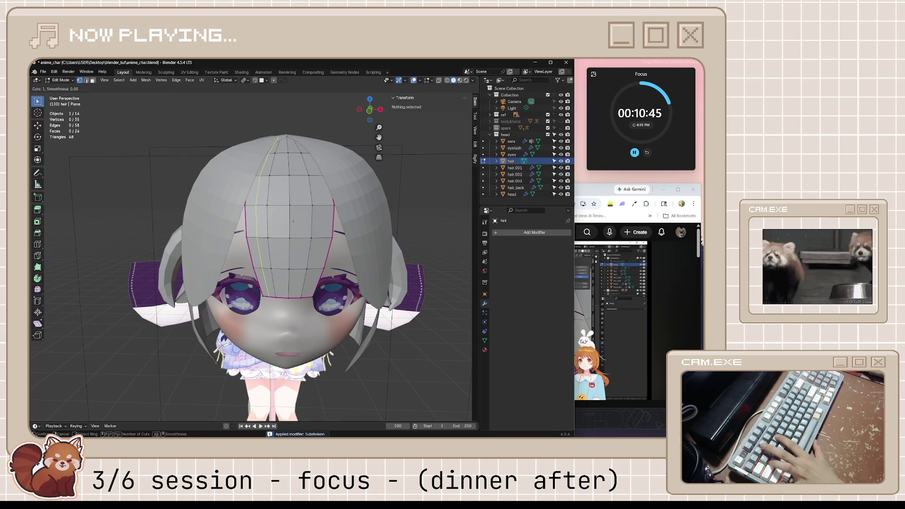
pyautogui.click(257, 203)
pyautogui.rightClick(256, 203)
pyautogui.scroll(3, 284, 306)
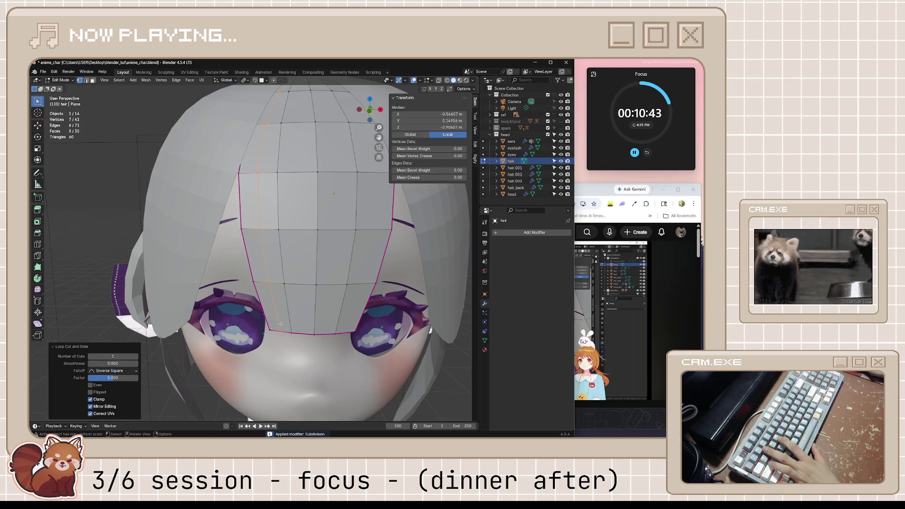
# Step: Extrude a new vertex sideways along X from the bangs' lower edge
pyautogui.click(281, 332)
pyautogui.press('e')
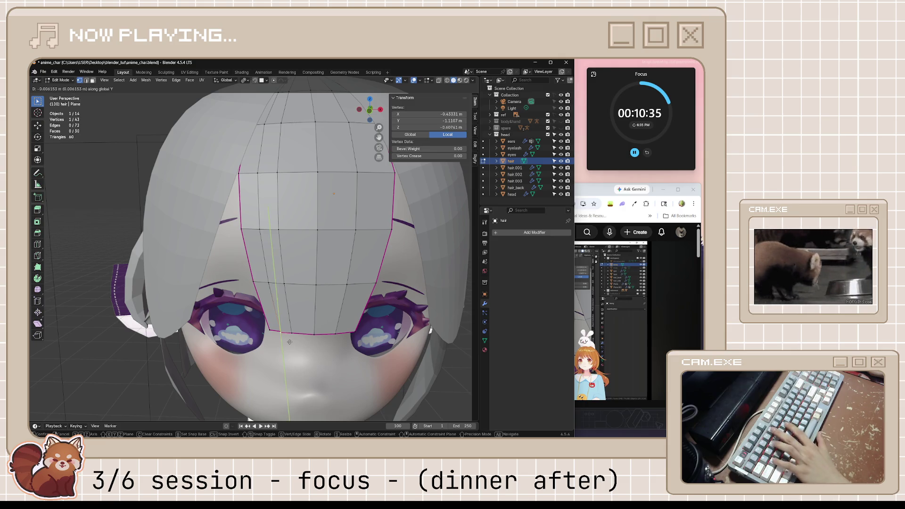
pyautogui.press('x')
pyautogui.click(281, 329)
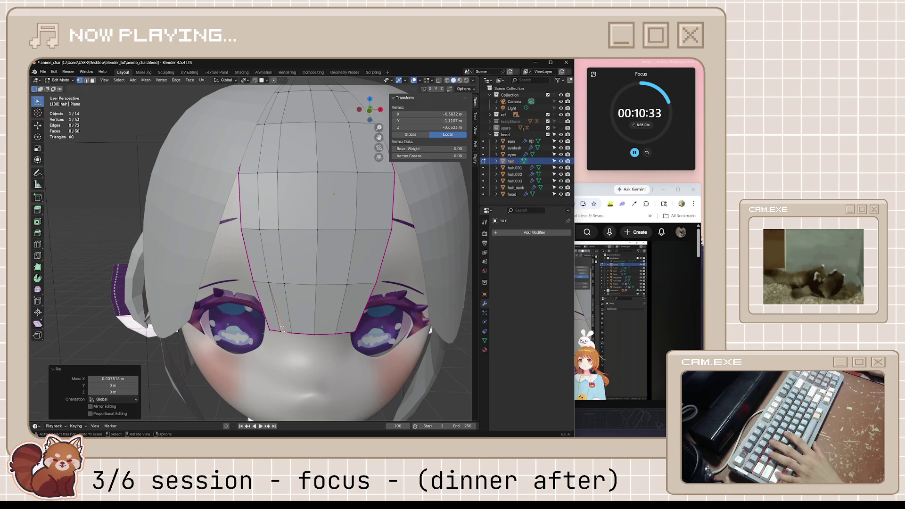
pyautogui.click(270, 283)
pyautogui.press('e')
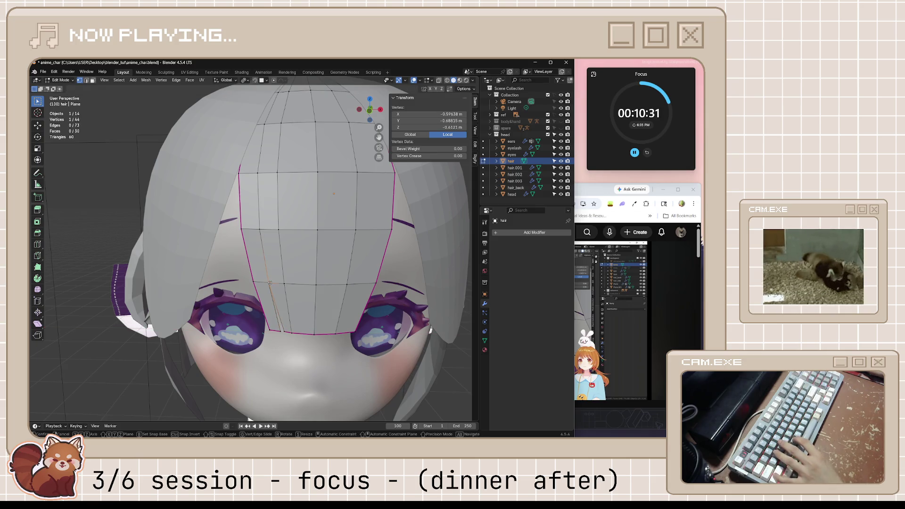
pyautogui.press('x')
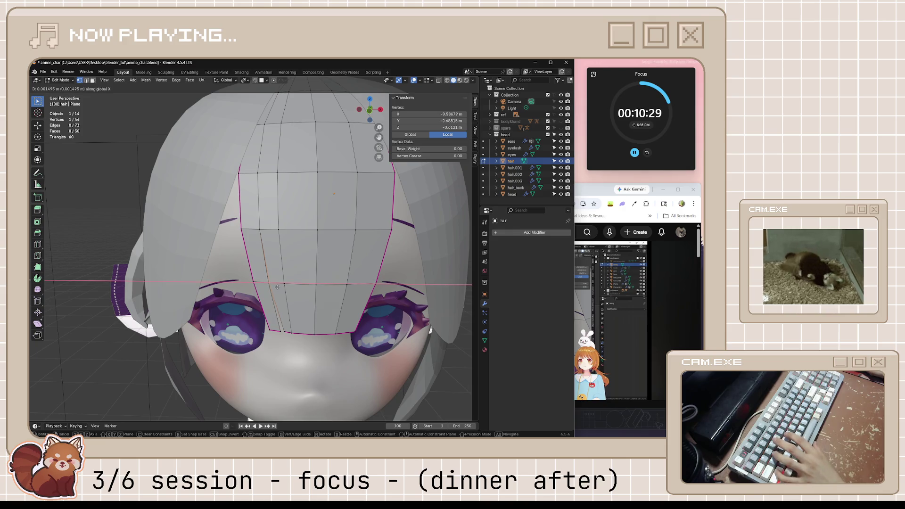
pyautogui.press('Escape')
# Step: Slide a lower-edge bangs vertex along its edge using the vertex menu
pyautogui.click(278, 331)
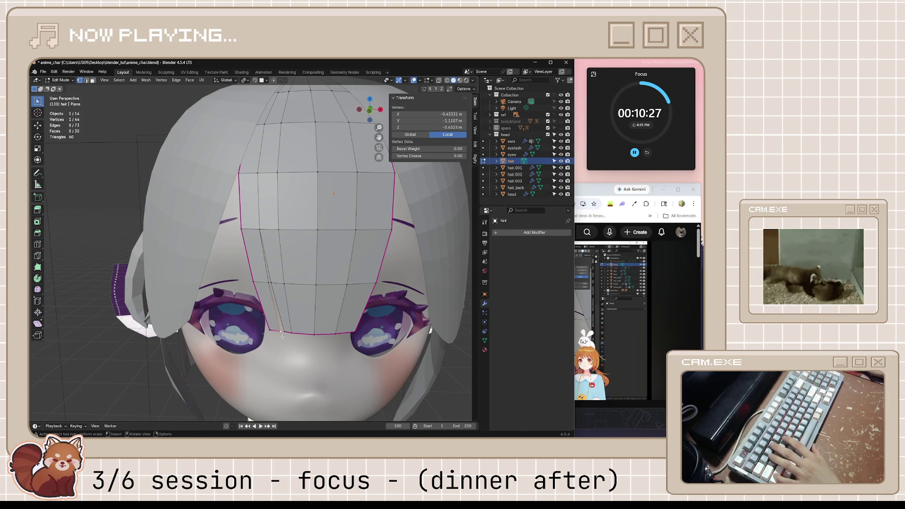
pyautogui.rightClick(281, 335)
pyautogui.click(280, 337)
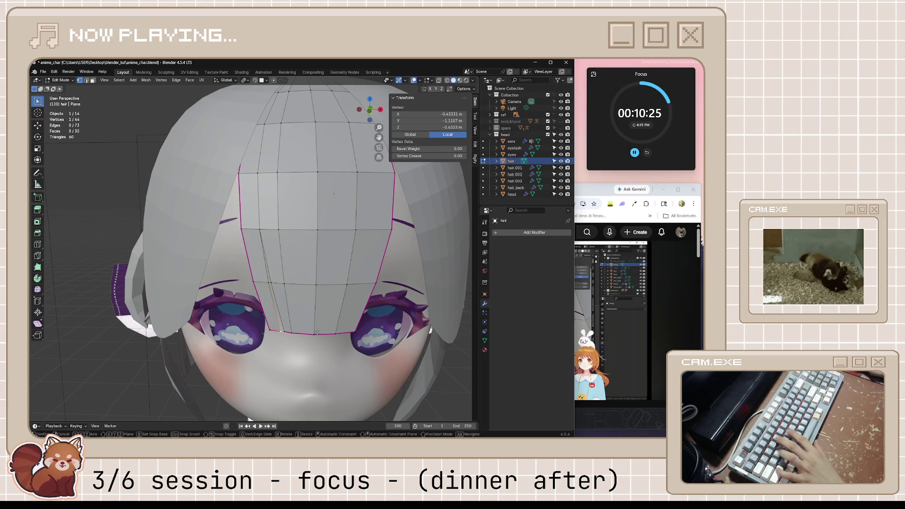
pyautogui.click(221, 339)
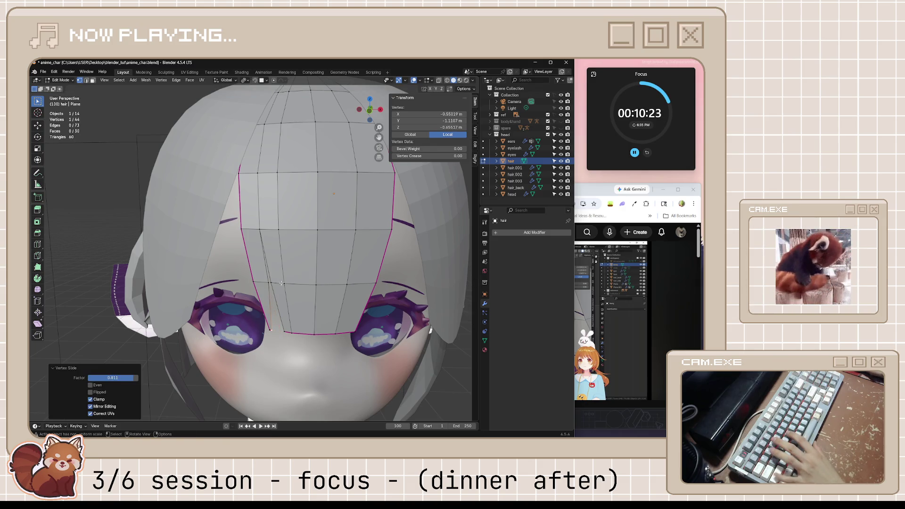
# Step: Try sliding another bangs vertex along its edge, undoing and cancelling the attempts
pyautogui.click(270, 283)
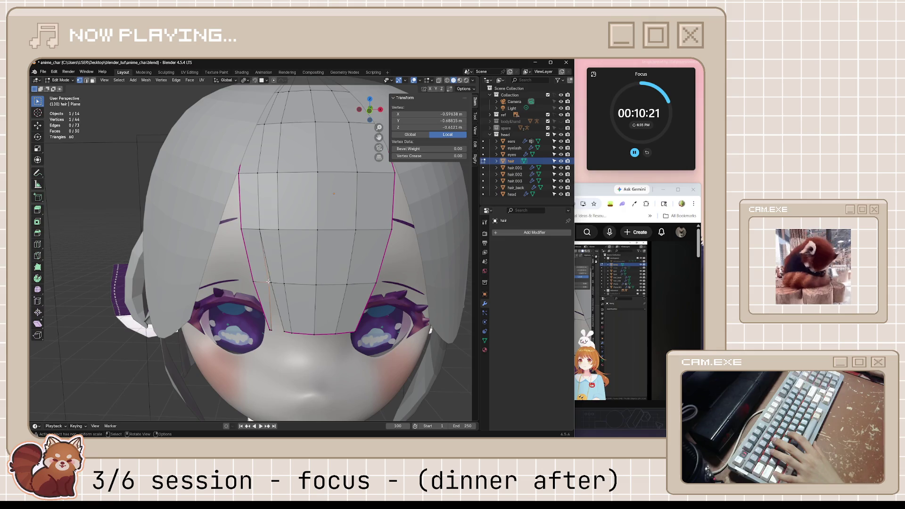
pyautogui.hotkey('shift', 'v')
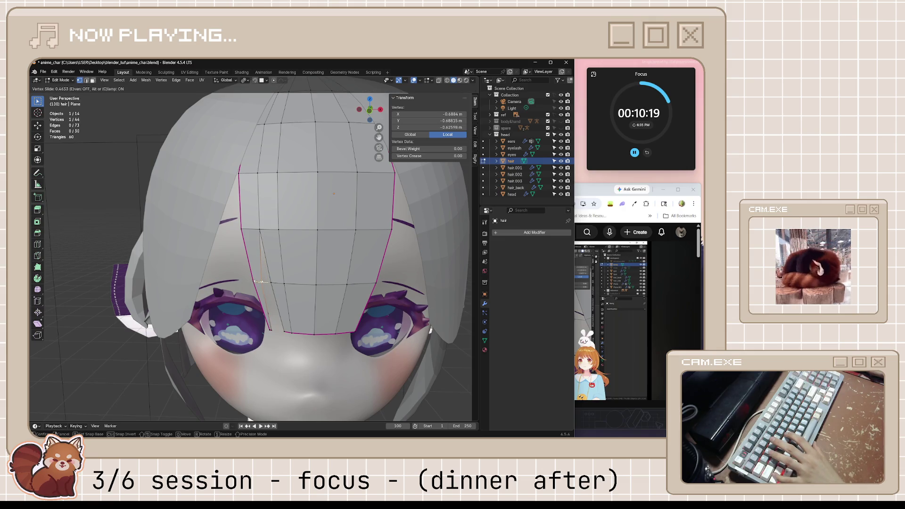
pyautogui.click(260, 281)
pyautogui.hotkey('ctrl', 'z')
pyautogui.hotkey('shift', 'v')
pyautogui.rightClick(271, 330)
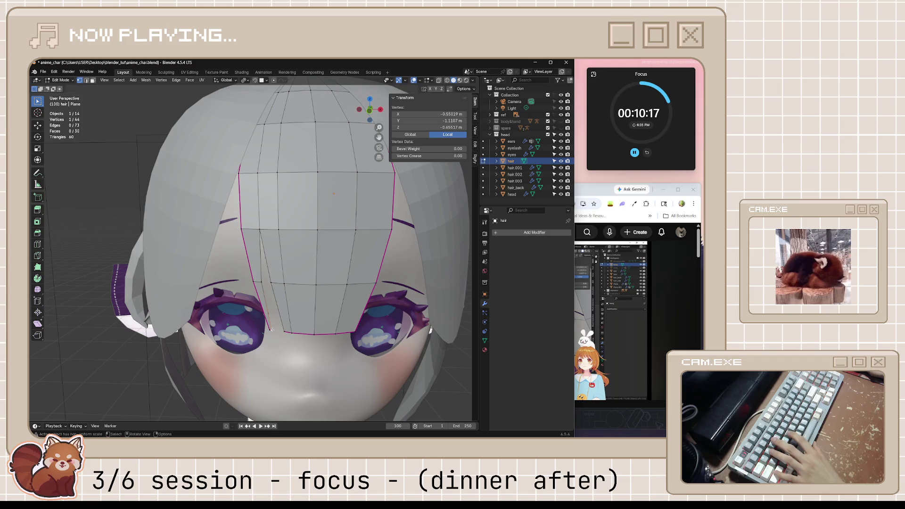
pyautogui.hotkey('shift', 'v')
pyautogui.rightClick(271, 329)
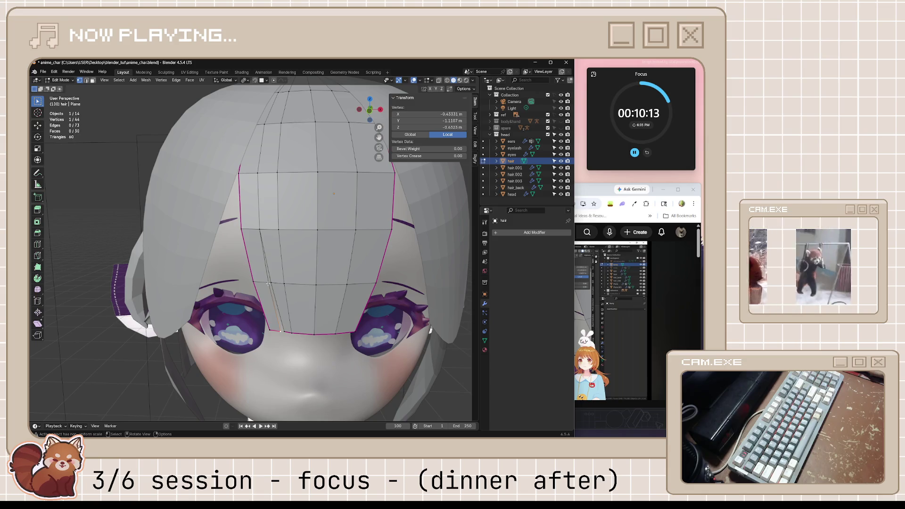
# Step: Slide the bangs vertex along its edge twice and return to Object Mode
pyautogui.hotkey('shift', 'v')
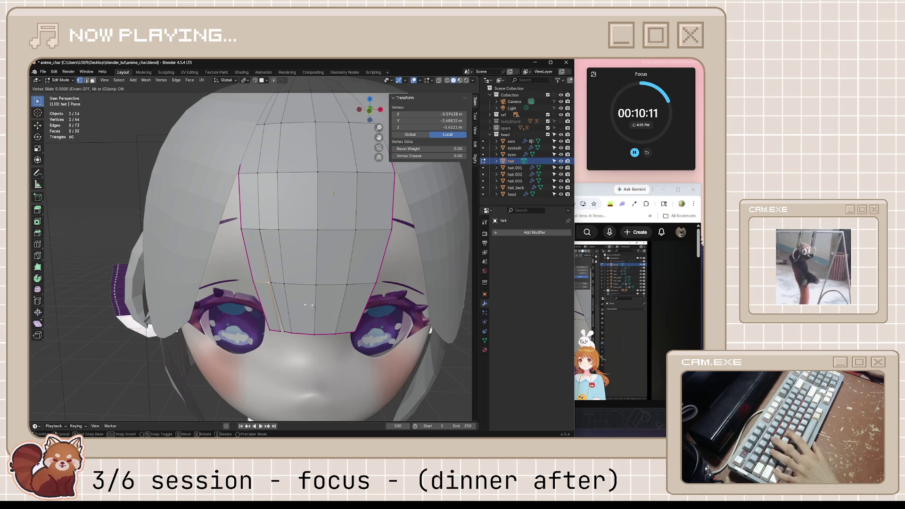
pyautogui.click(268, 312)
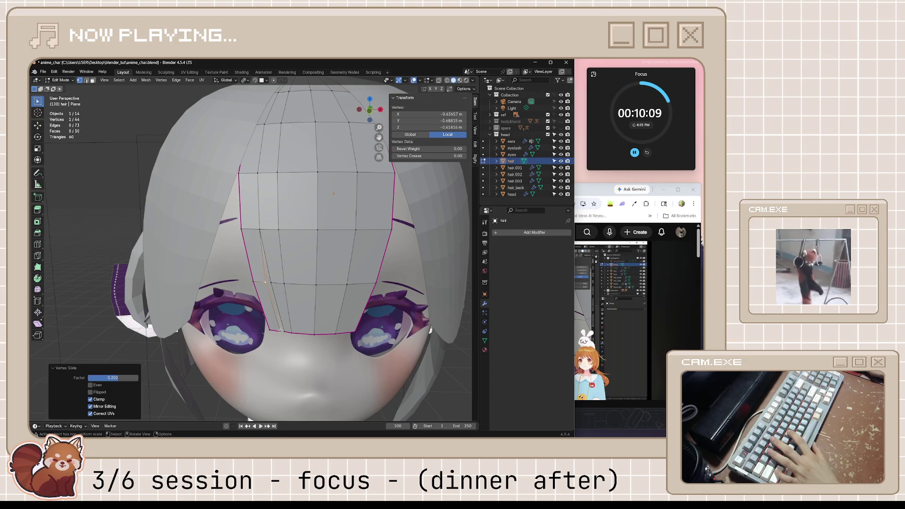
pyautogui.hotkey('shift', 'v')
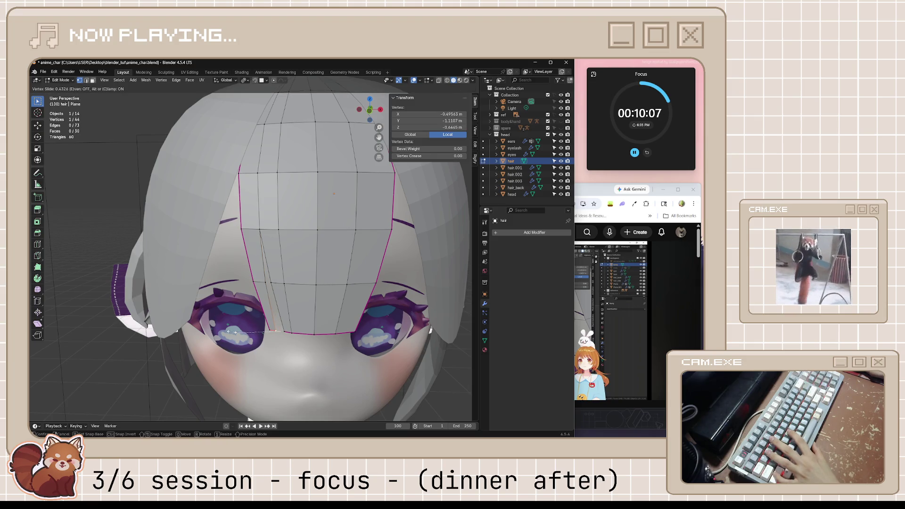
pyautogui.click(231, 332)
pyautogui.scroll(-6, 231, 331)
pyautogui.press('Tab')
pyautogui.moveTo(357, 332)
pyautogui.mouseDown(button='middle')
pyautogui.moveTo(363, 290)
pyautogui.moveTo(379, 282)
pyautogui.mouseUp(button='middle')
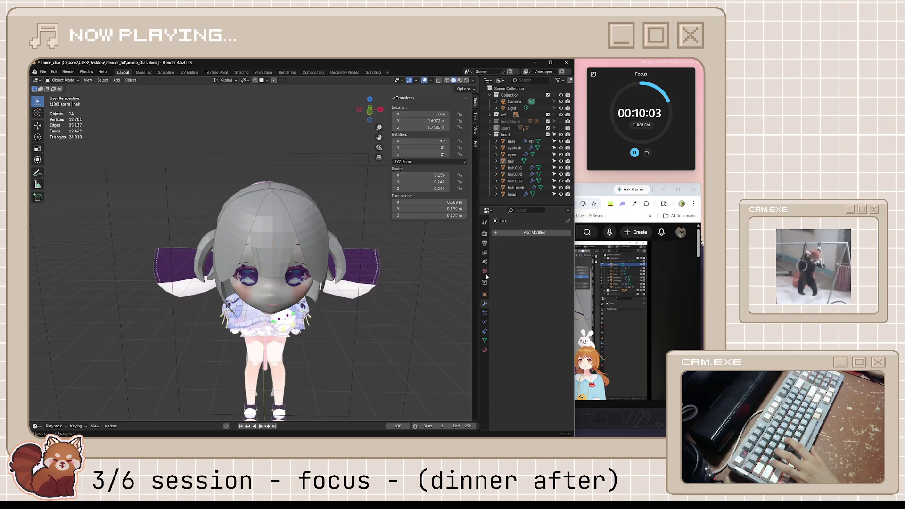
# Step: Play a few more seconds of the tutorial, pause it, and return to Blender
pyautogui.click(593, 195)
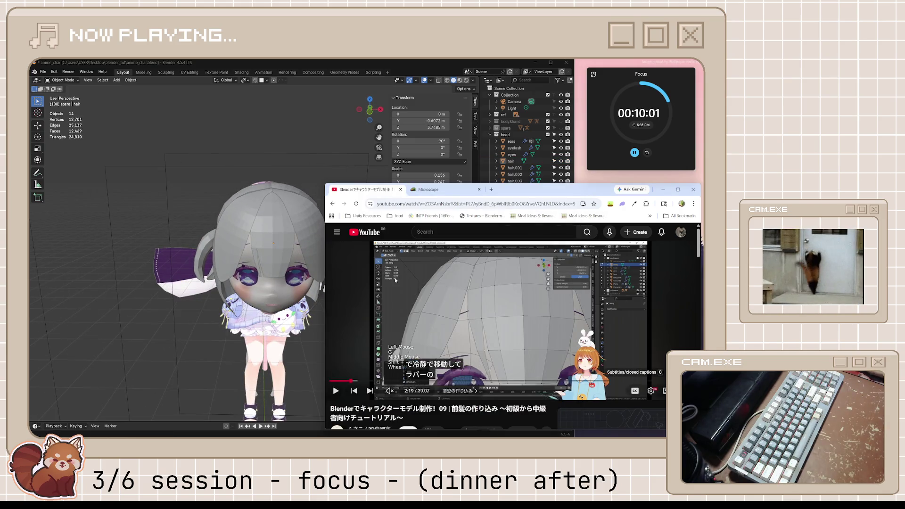
pyautogui.scroll(3, 264, 264)
pyautogui.moveTo(264, 264); pyautogui.dragTo(292, 259, button='middle')
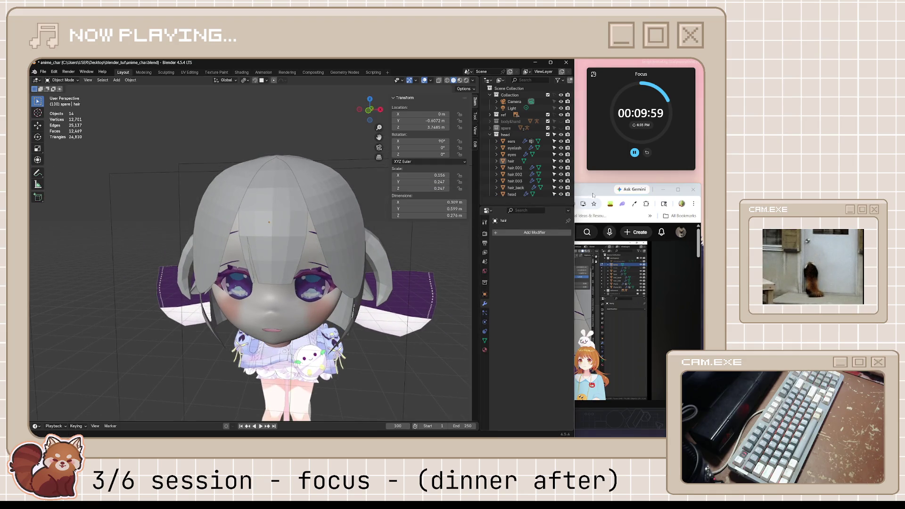
pyautogui.click(580, 311)
pyautogui.click(581, 312)
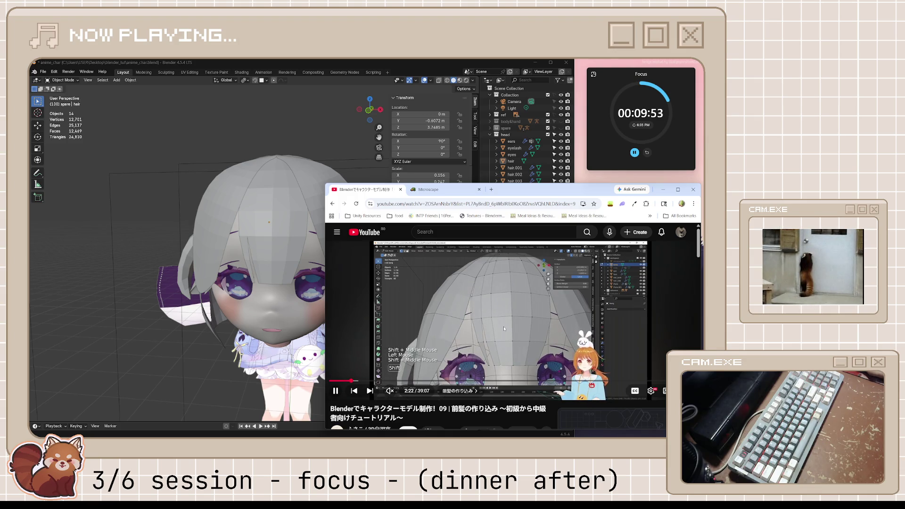
pyautogui.press('space')
pyautogui.hotkey('alt', 'Tab')
# Step: Slide a lower-edge bangs vertex along its edge (factor 0.499) and save anime_char.blend
pyautogui.scroll(5, 263, 309)
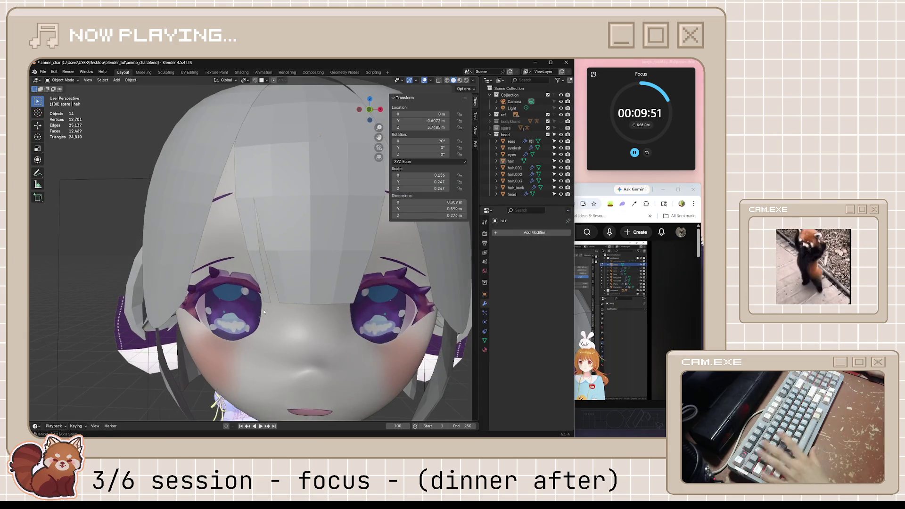
pyautogui.click(265, 298)
pyautogui.press('Tab')
pyautogui.click(269, 302)
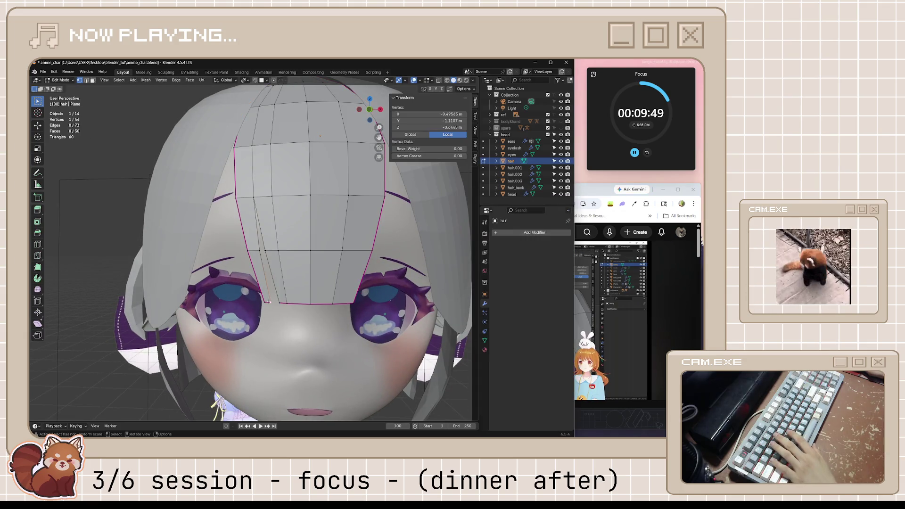
pyautogui.press('g')
pyautogui.press('g')
pyautogui.click(257, 301)
pyautogui.scroll(-5, 371, 355)
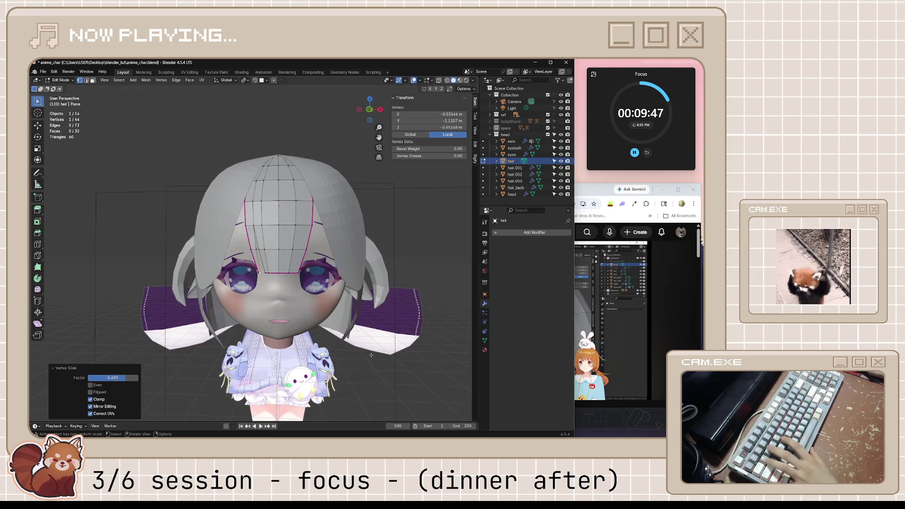
pyautogui.press('Tab')
pyautogui.scroll(3, 371, 354)
pyautogui.hotkey('ctrl', 's')
pyautogui.hotkey('alt', 'Tab')
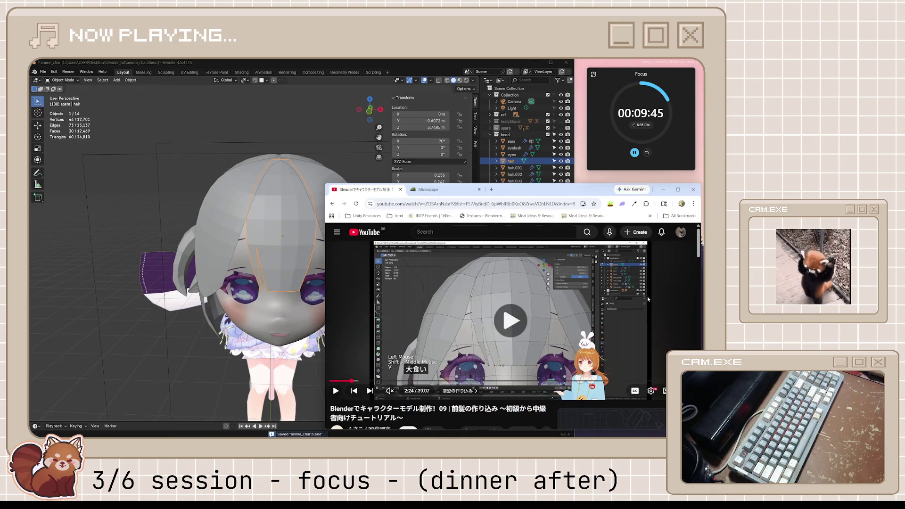
# Step: Play the tutorial, replay the last ten seconds, pause at the mirror-modifier note, then return to Blender
pyautogui.click(647, 299)
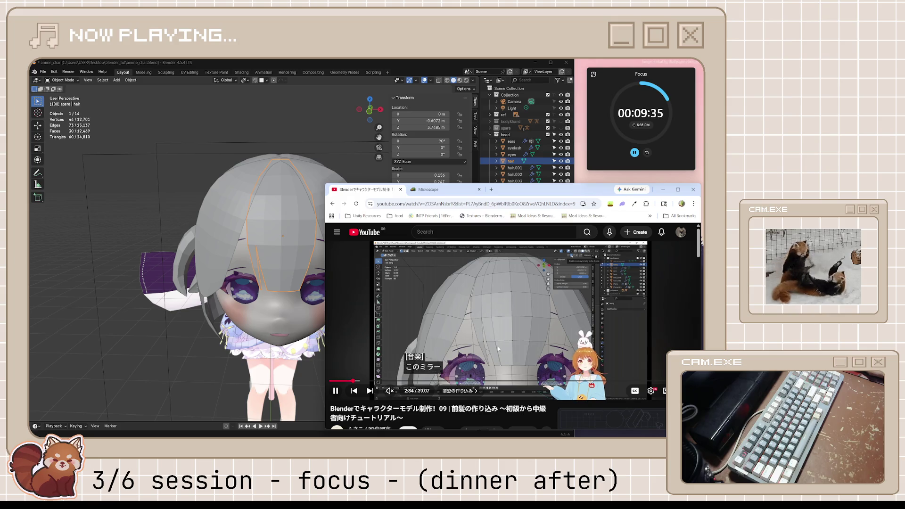
pyautogui.press('j')
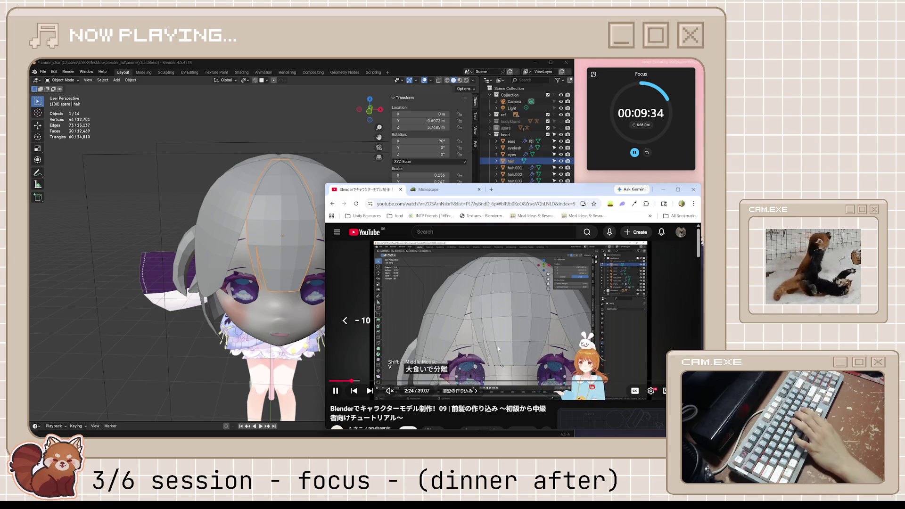
pyautogui.press('j')
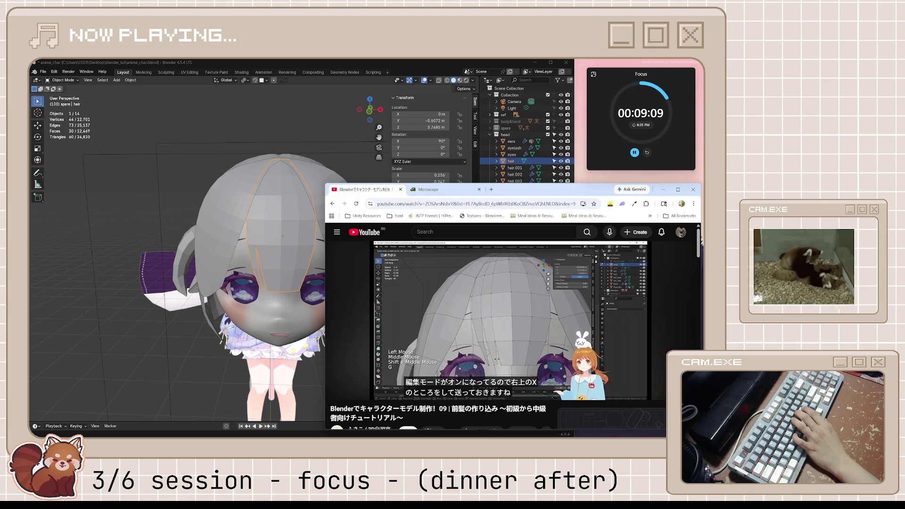
pyautogui.press('space')
pyautogui.click(296, 308)
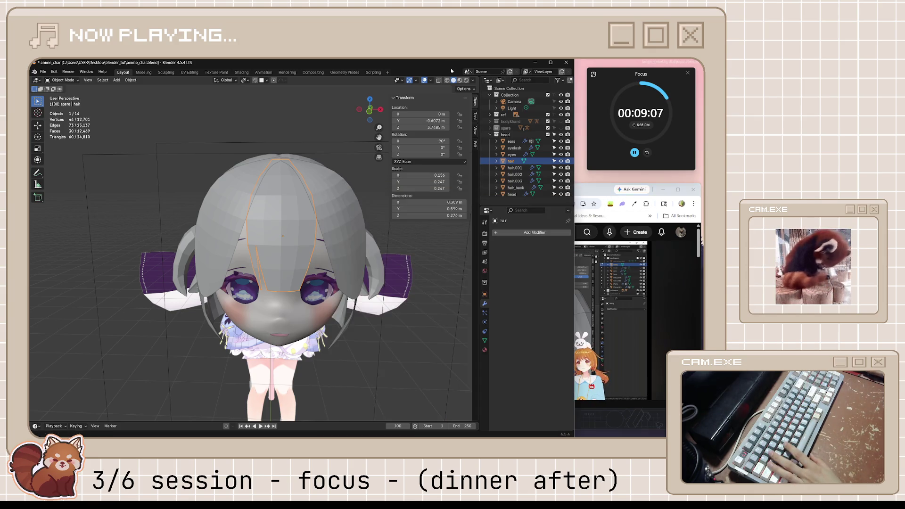
# Step: Rip a lower-edge bangs vertex to start a separate strand and shift it along X
pyautogui.scroll(3, 296, 308)
pyautogui.press('Tab')
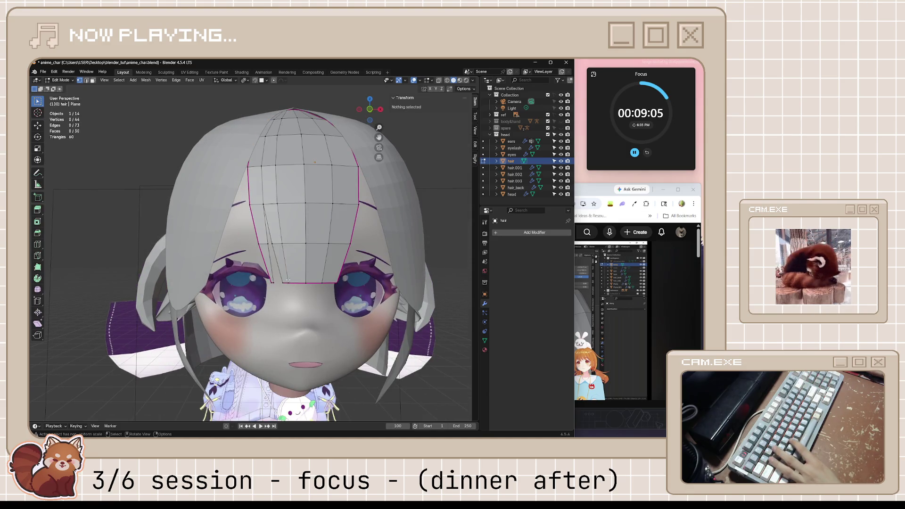
pyautogui.click(289, 283)
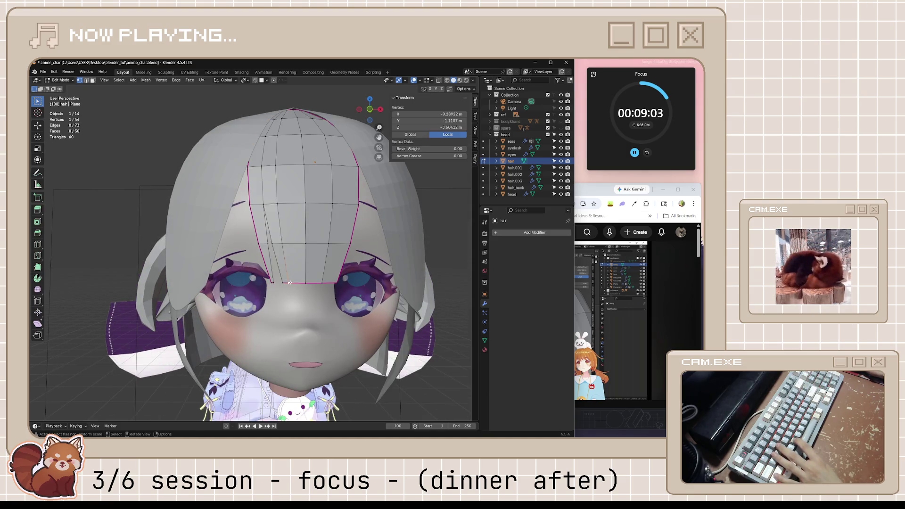
pyautogui.press('v')
pyautogui.press('x')
pyautogui.click(300, 287)
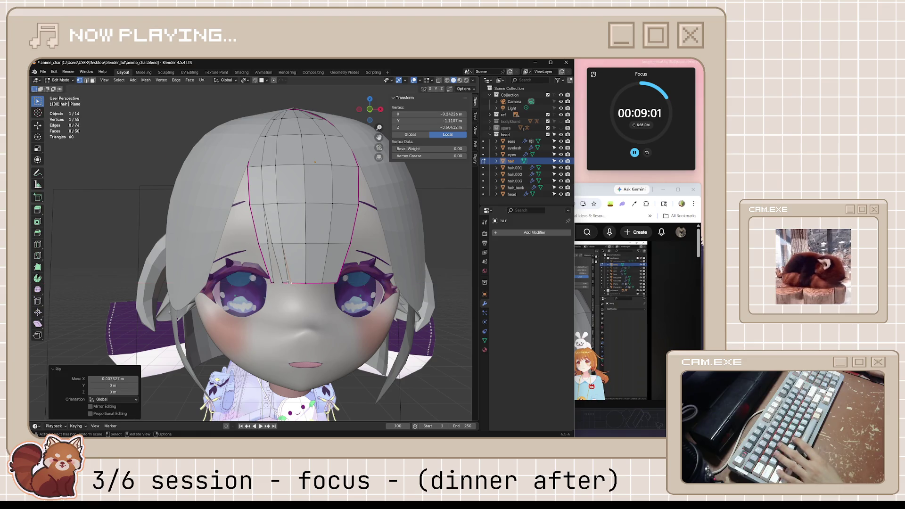
pyautogui.press('g')
pyautogui.click(597, 187)
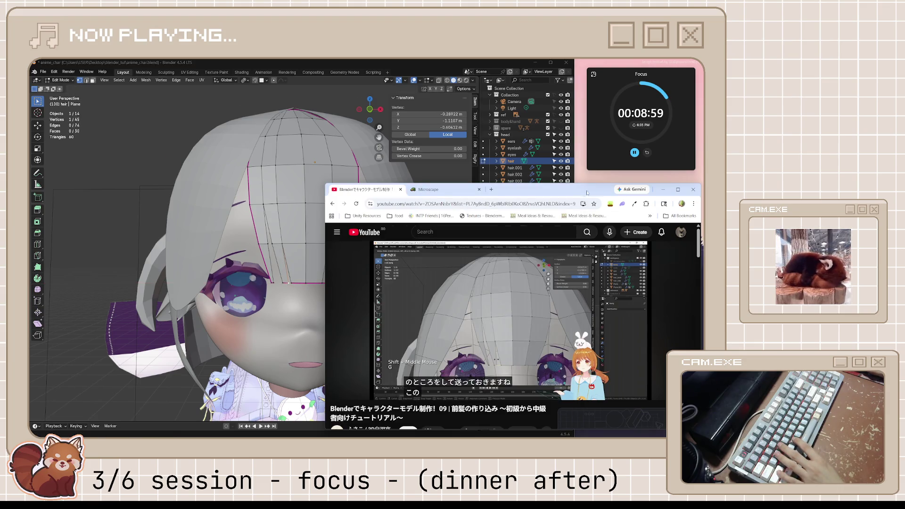
pyautogui.hotkey('alt', 'Tab')
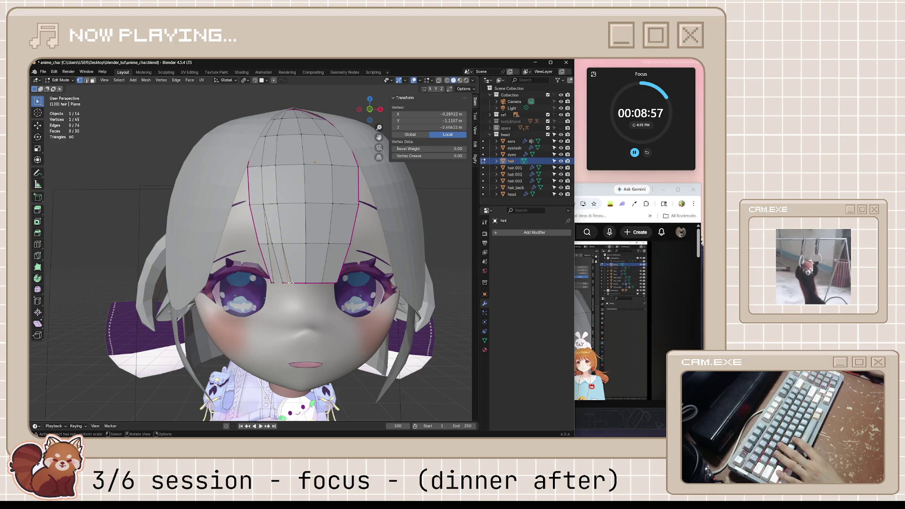
# Step: Slide the bangs vertex along its edge, then nudge it sideways along X
pyautogui.press('v')
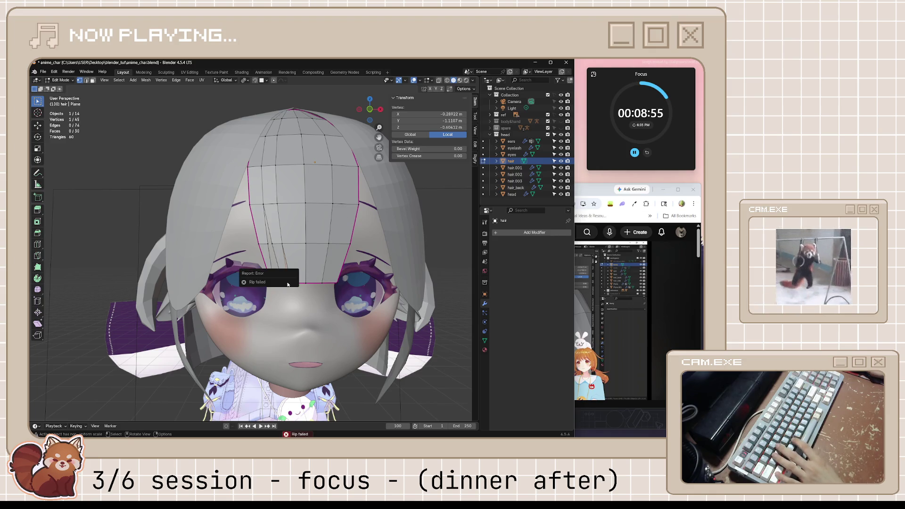
pyautogui.hotkey('shift', 'v')
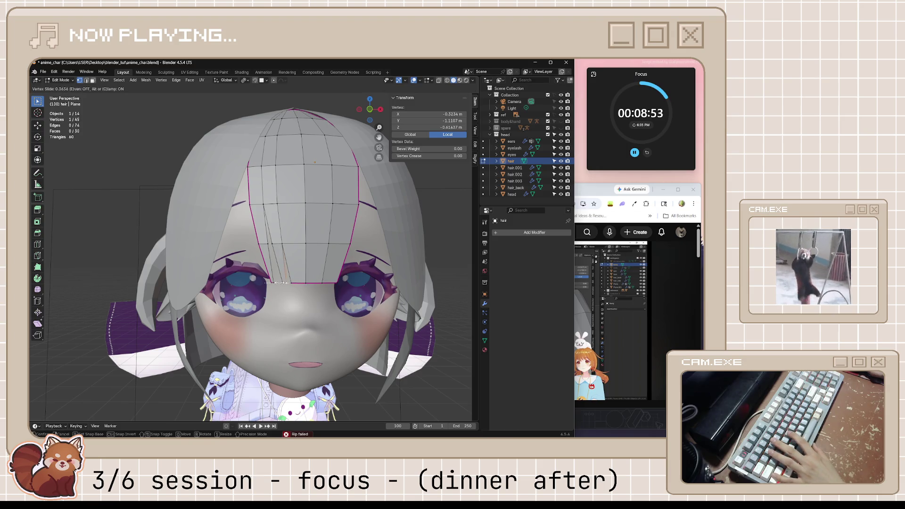
pyautogui.click(277, 281)
pyautogui.click(284, 283)
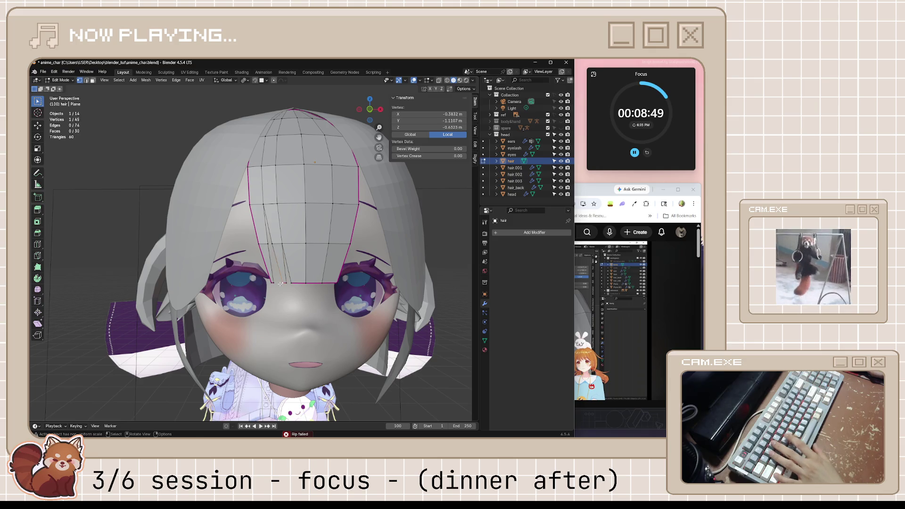
pyautogui.press('g')
pyautogui.press('x')
pyautogui.click(255, 281)
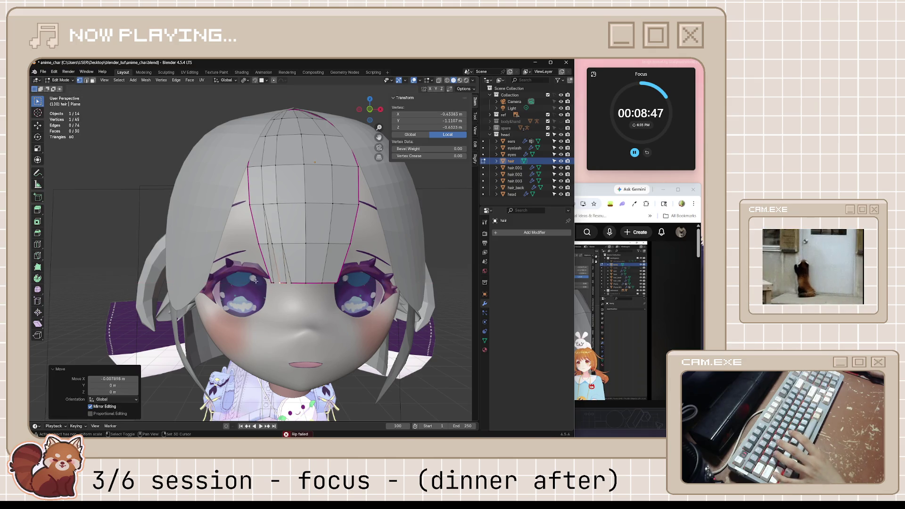
# Step: Leave Edit Mode and save anime_char.blend
pyautogui.press('Tab')
pyautogui.scroll(-5, 369, 295)
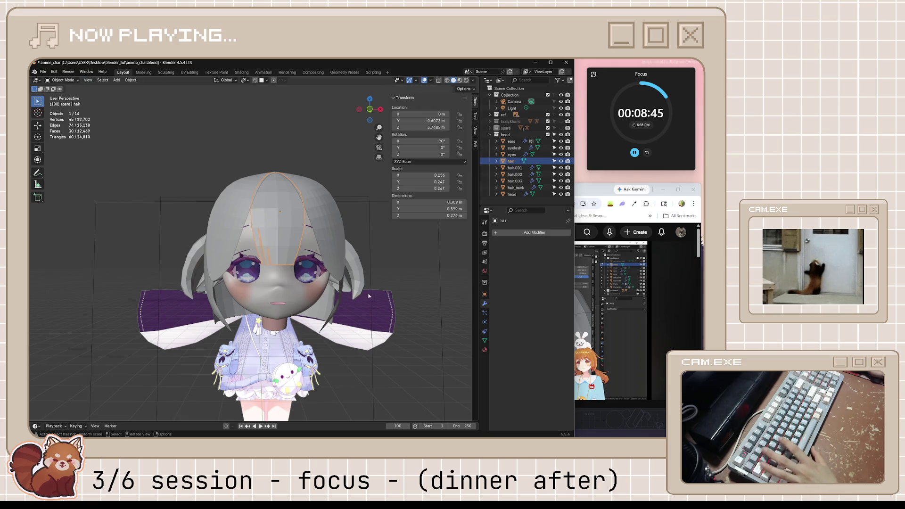
pyautogui.scroll(2, 369, 296)
pyautogui.scroll(-2, 369, 296)
pyautogui.hotkey('ctrl', 's')
pyautogui.click(597, 301)
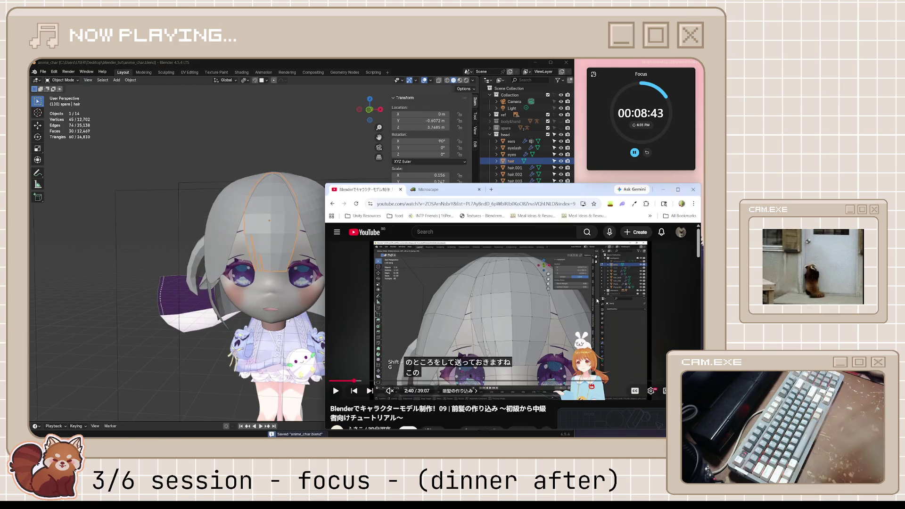
# Step: Play about 40 seconds of the tutorial on shifting the split bangs section, then pause
pyautogui.click(597, 300)
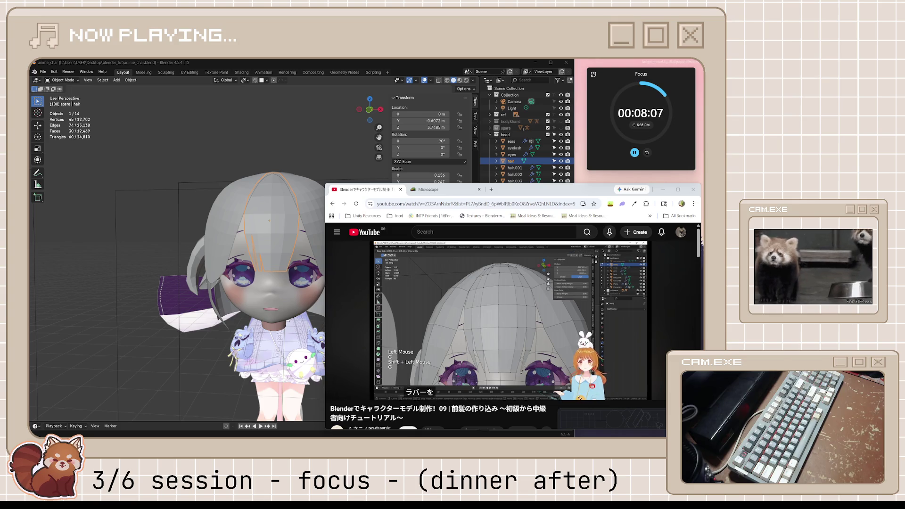
pyautogui.click(488, 291)
# Step: In Edit Mode, slide a vertex along the bangs' lower edge to a new spot
pyautogui.click(350, 66)
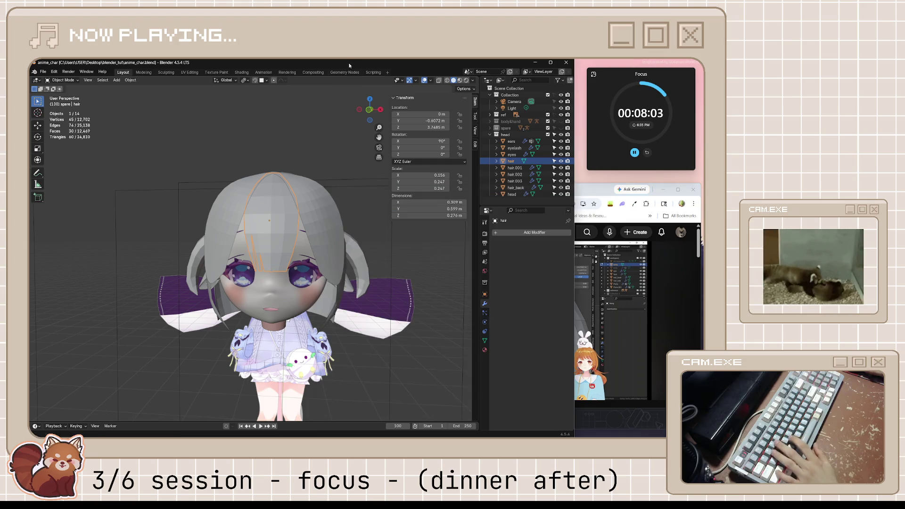
pyautogui.scroll(4, 283, 278)
pyautogui.press('Tab')
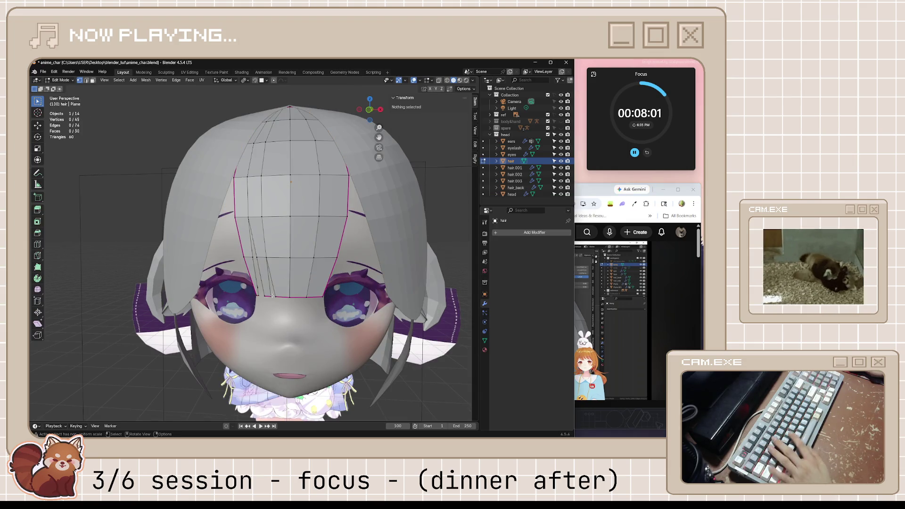
pyautogui.click(272, 296)
pyautogui.press('g')
pyautogui.press('g')
pyautogui.click(332, 353)
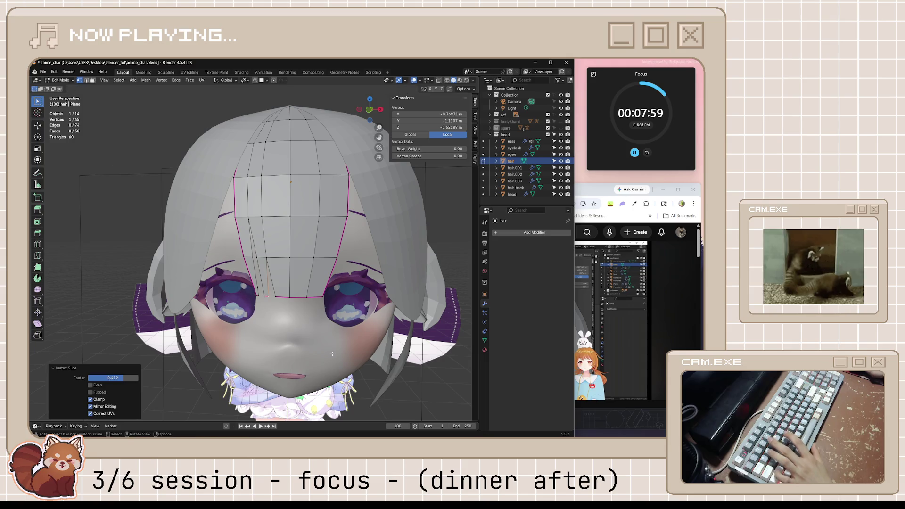
pyautogui.click(331, 274)
# Step: Add a centered vertical loop cut through the front bangs
pyautogui.hotkey('ctrl', 'r')
pyautogui.click(332, 252)
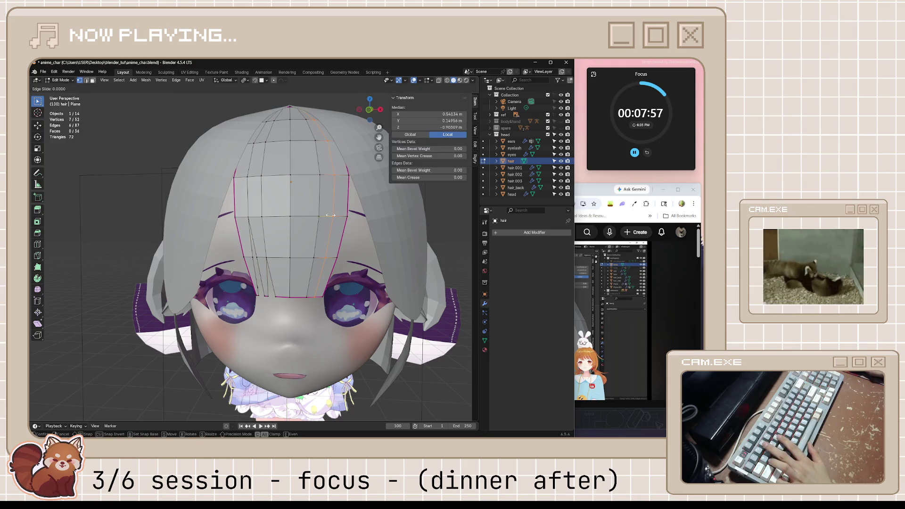
pyautogui.rightClick(335, 269)
# Step: Rip the bottom tip vertex of the bangs and slide it twice along its edge
pyautogui.click(320, 298)
pyautogui.scroll(3, 329, 311)
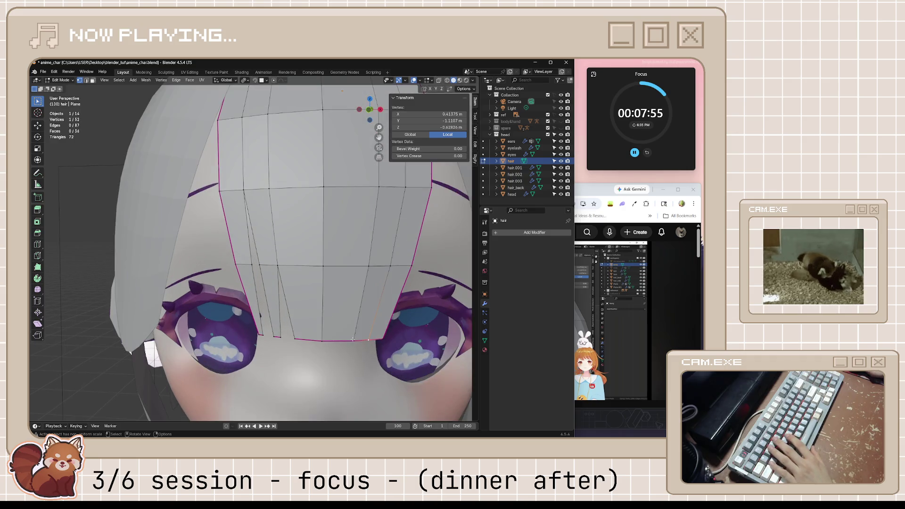
pyautogui.hotkey('alt', 'd')
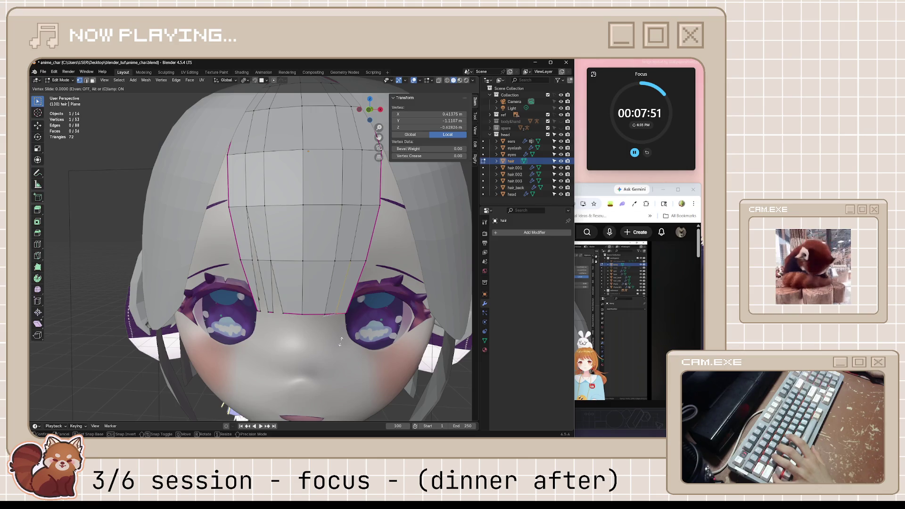
pyautogui.click(354, 342)
pyautogui.press('g')
pyautogui.press('g')
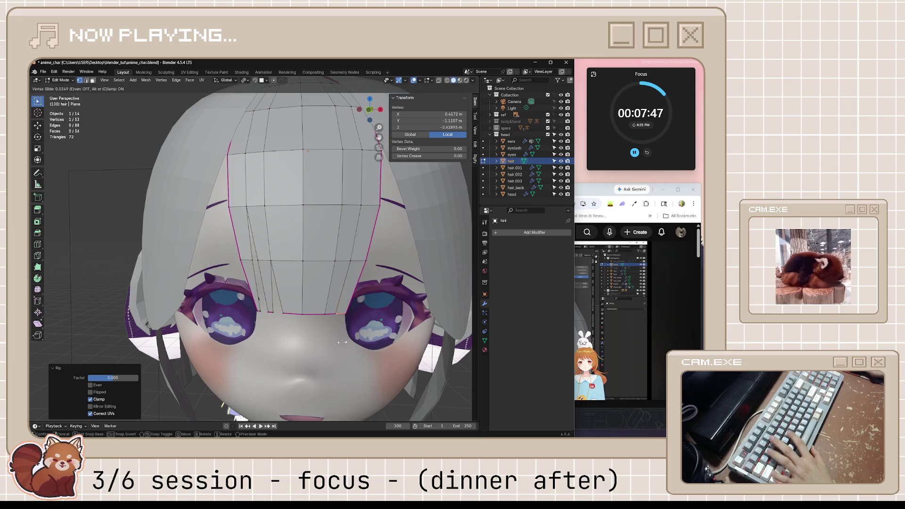
pyautogui.click(346, 343)
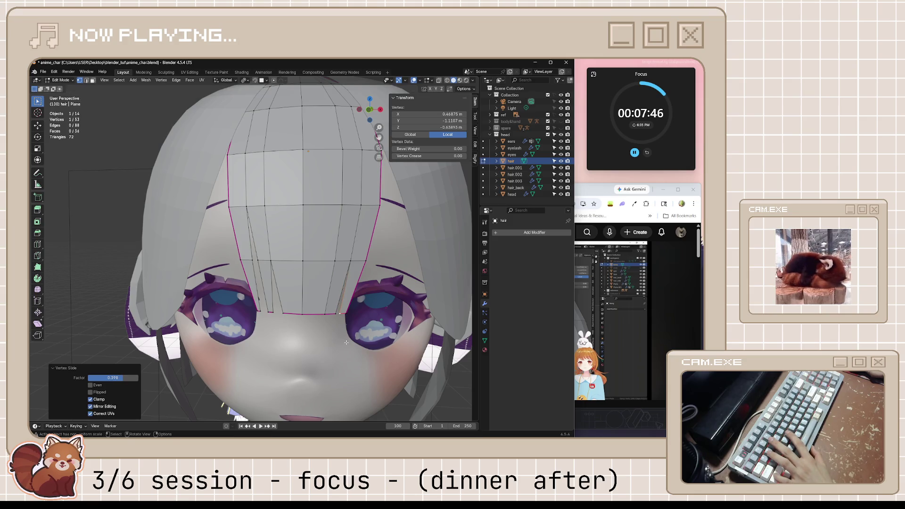
pyautogui.press('g')
pyautogui.press('g')
pyautogui.click(323, 313)
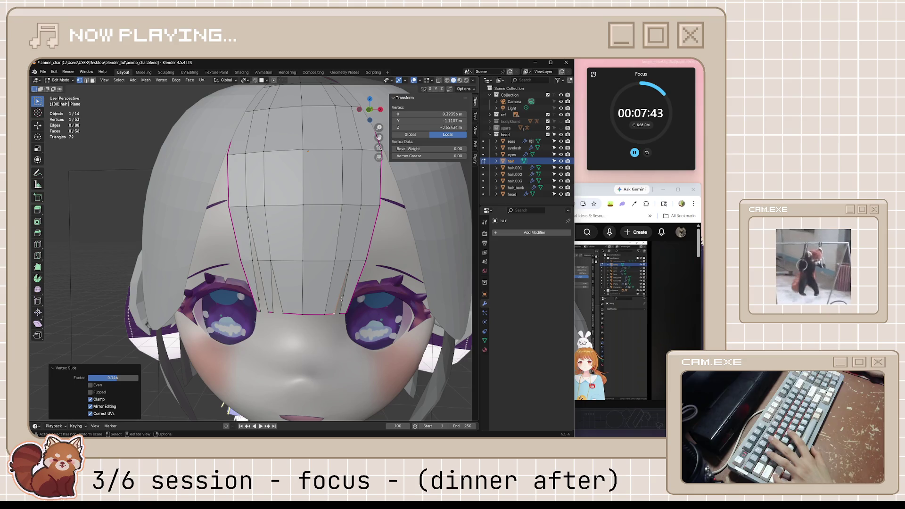
# Step: Rip the neighbouring tip vertex to open a strand gap and slide it into shape
pyautogui.click(351, 260)
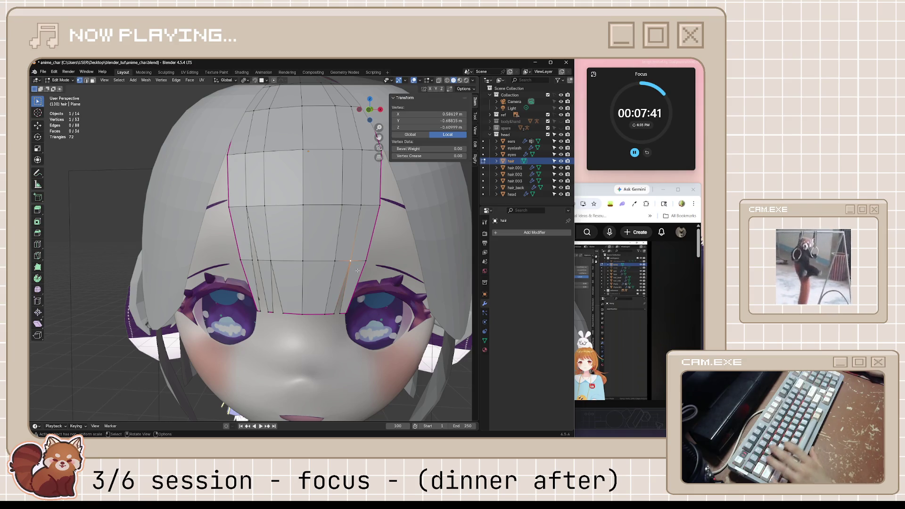
pyautogui.press('e')
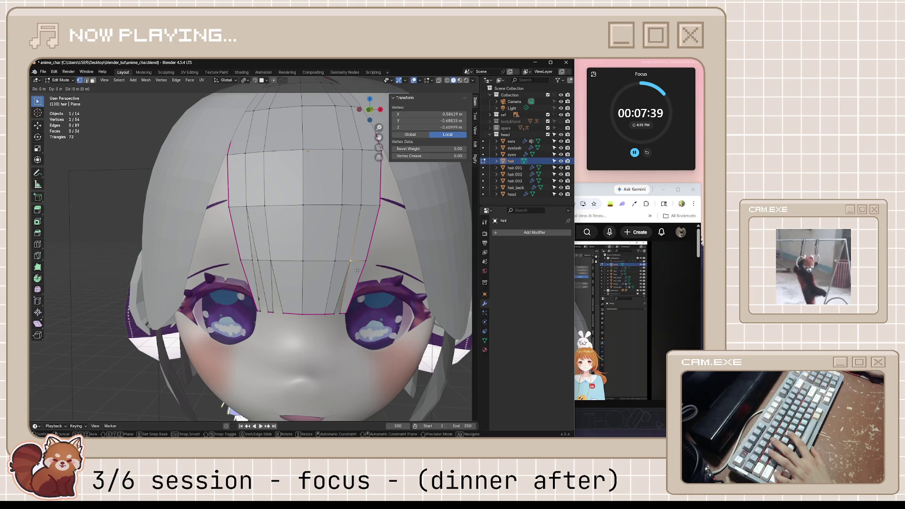
pyautogui.rightClick(358, 270)
pyautogui.press('g')
pyautogui.press('g')
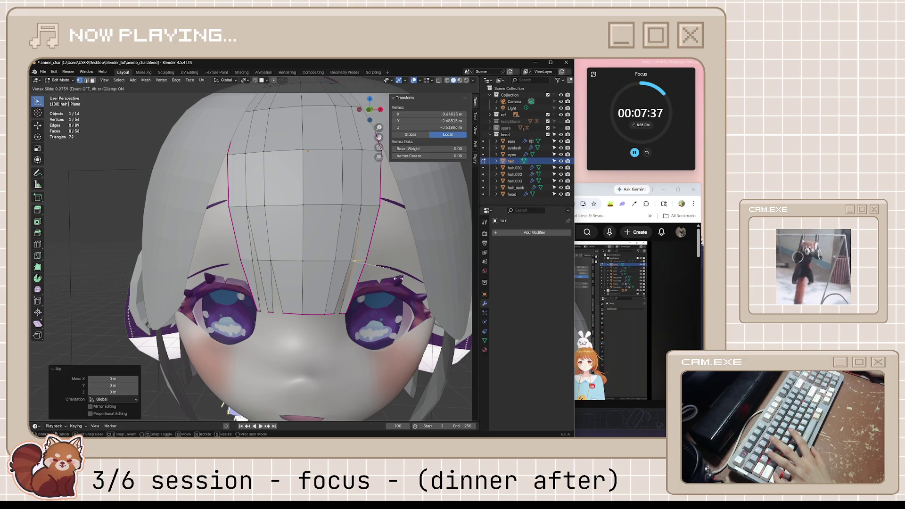
pyautogui.click(397, 279)
pyautogui.press('g')
pyautogui.press('g')
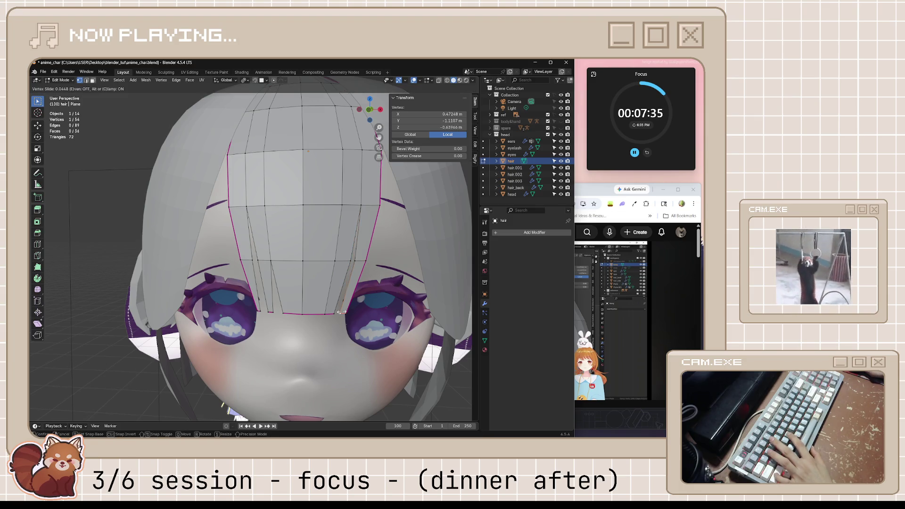
pyautogui.click(367, 316)
# Step: Deselect everything, save the blend file and switch to the tutorial
pyautogui.hotkey('alt', 'a')
pyautogui.scroll(-6, 367, 316)
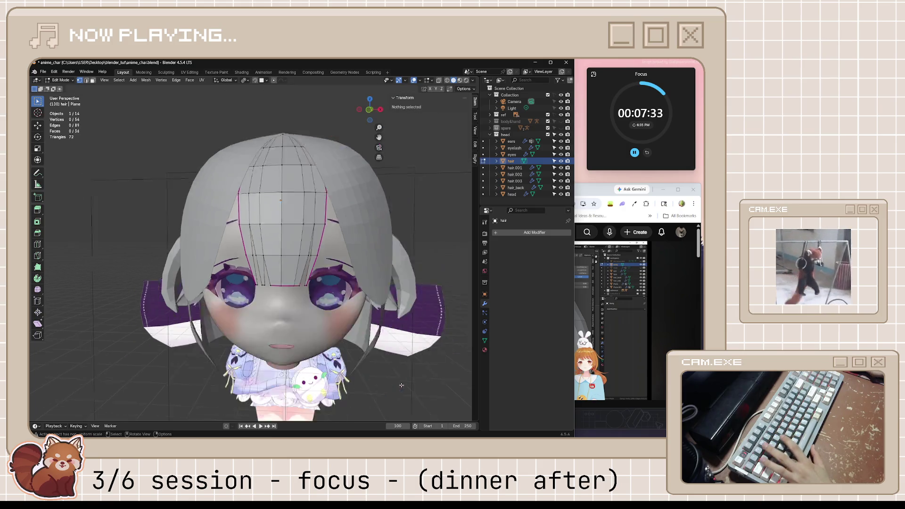
pyautogui.hotkey('ctrl', 's')
pyautogui.hotkey('alt', 'Tab')
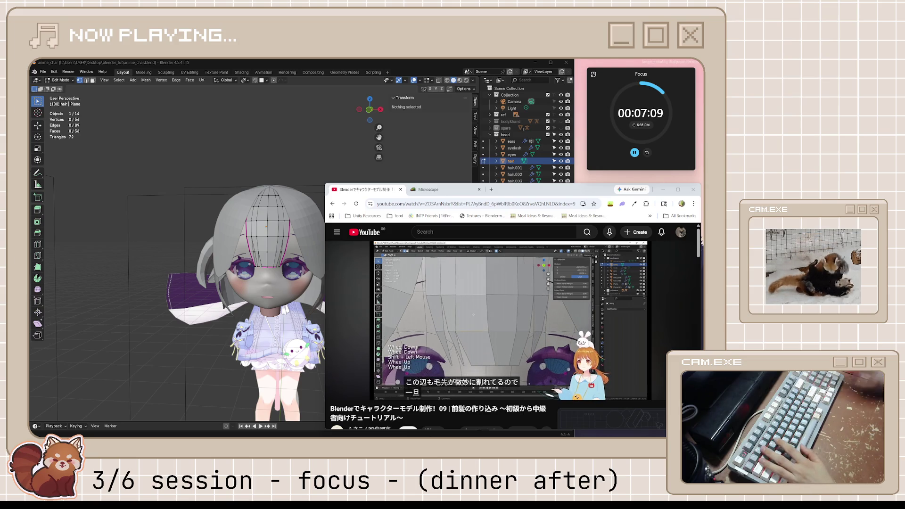
# Step: Pause the tutorial at the split hair tips and return to Blender
pyautogui.click(497, 305)
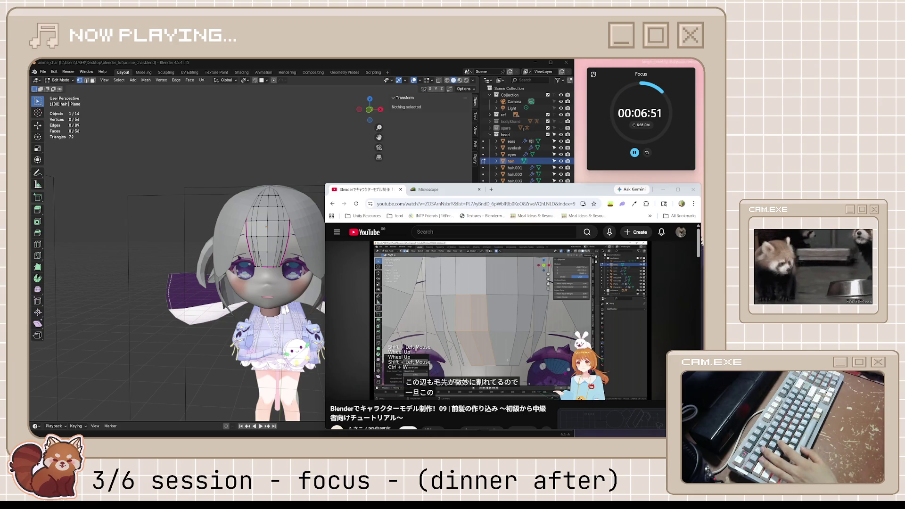
pyautogui.click(324, 65)
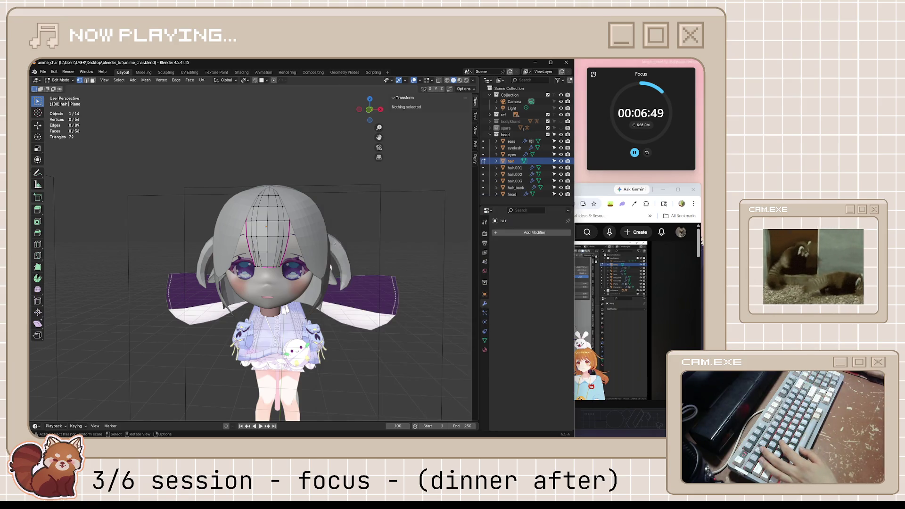
# Step: Raise a bangs edge slightly along Z, then shift it a little along X
pyautogui.scroll(5, 310, 280)
pyautogui.click(319, 294)
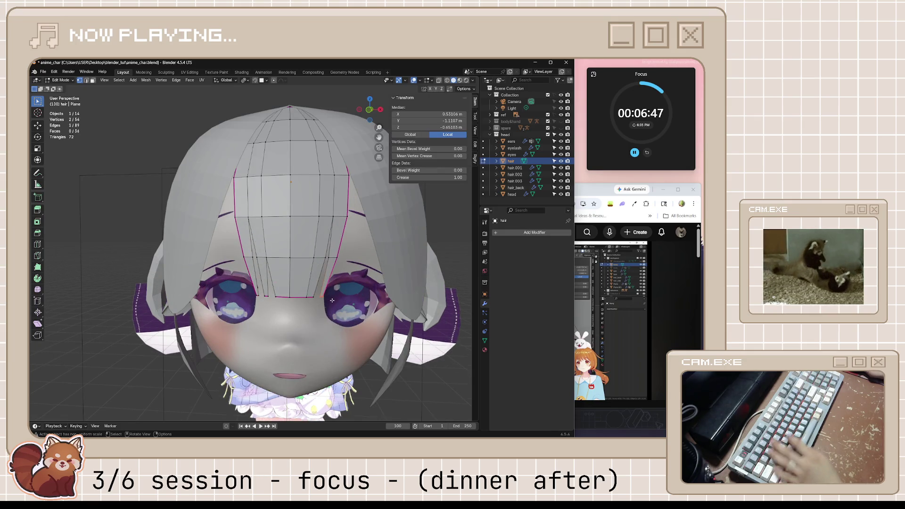
pyautogui.press('g')
pyautogui.press('z')
pyautogui.click(392, 214)
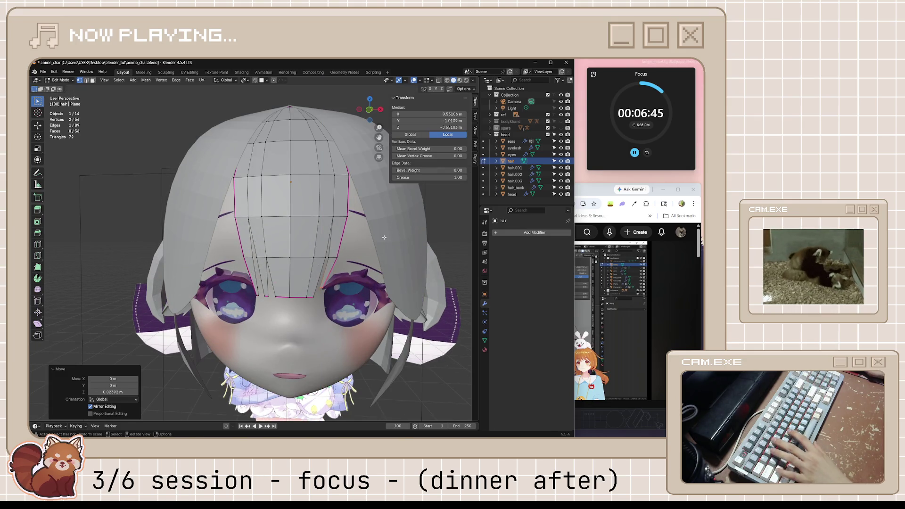
pyautogui.press('g')
pyautogui.press('x')
pyautogui.click(414, 250)
# Step: Deselect all, return to Object Mode, save the file and resume the tutorial video
pyautogui.hotkey('alt', 'a')
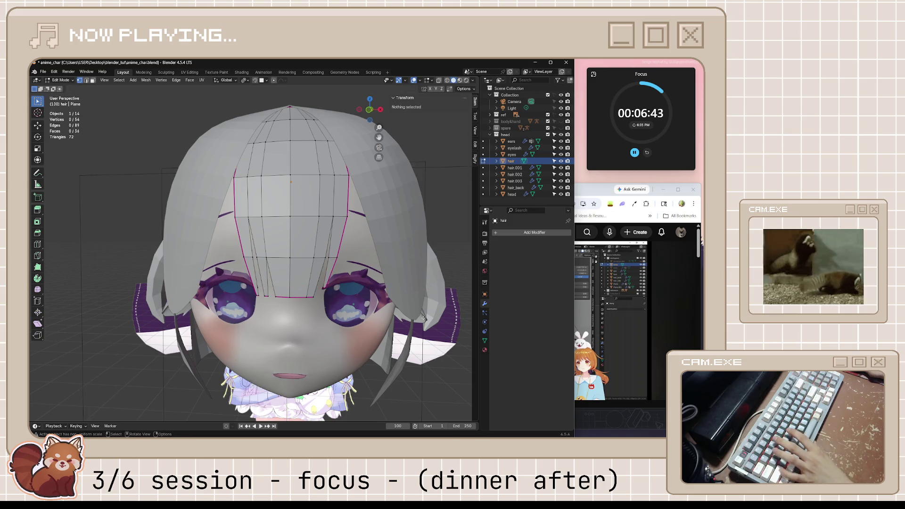
pyautogui.scroll(-4, 400, 289)
pyautogui.press('Tab')
pyautogui.moveTo(357, 298); pyautogui.dragTo(339, 297, button='middle')
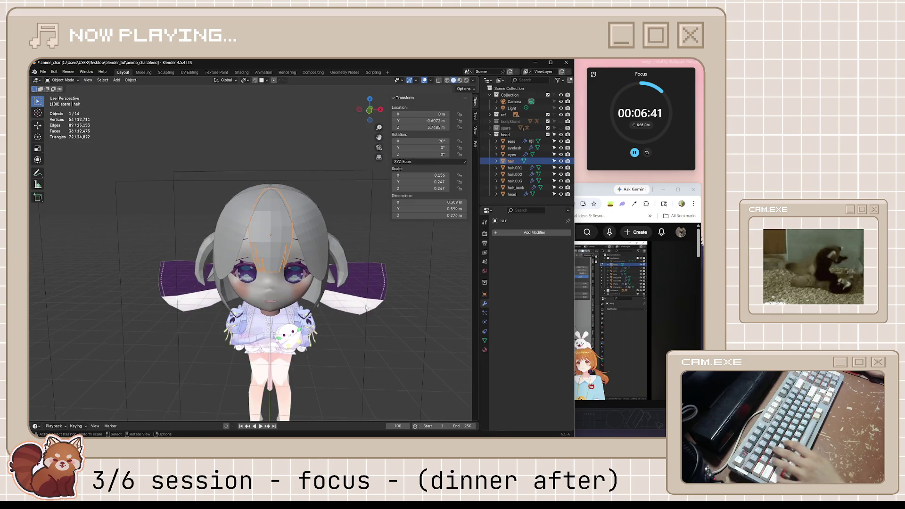
pyautogui.hotkey('ctrl', 's')
pyautogui.hotkey('alt', 'Tab')
pyautogui.press('space')
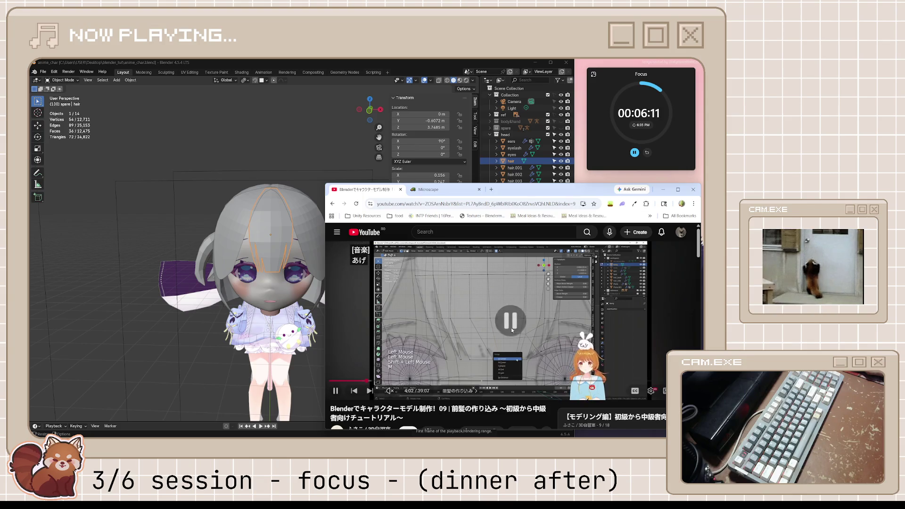
# Step: Let the tutorial play to about 4:02, then return to Blender in Edit Mode on the hair
pyautogui.scroll(3, 261, 298)
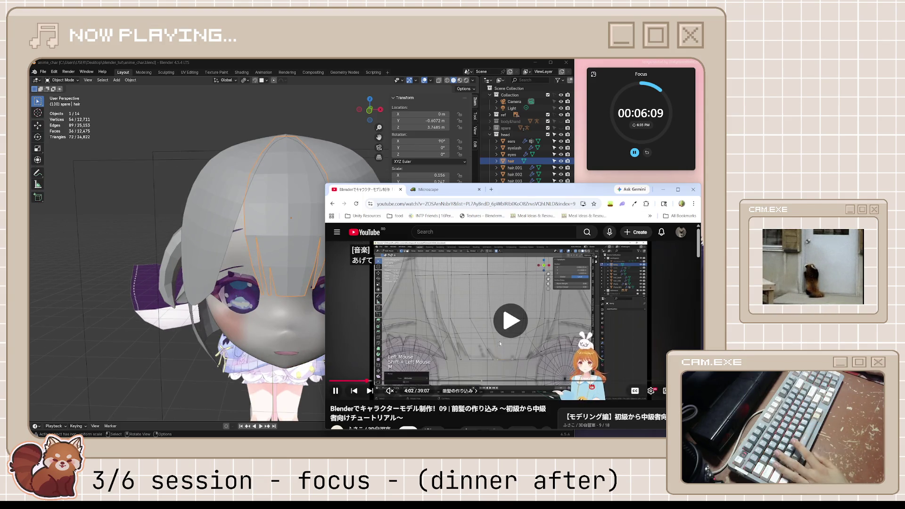
pyautogui.scroll(3, 320, 358)
pyautogui.click(324, 307)
pyautogui.press('Tab')
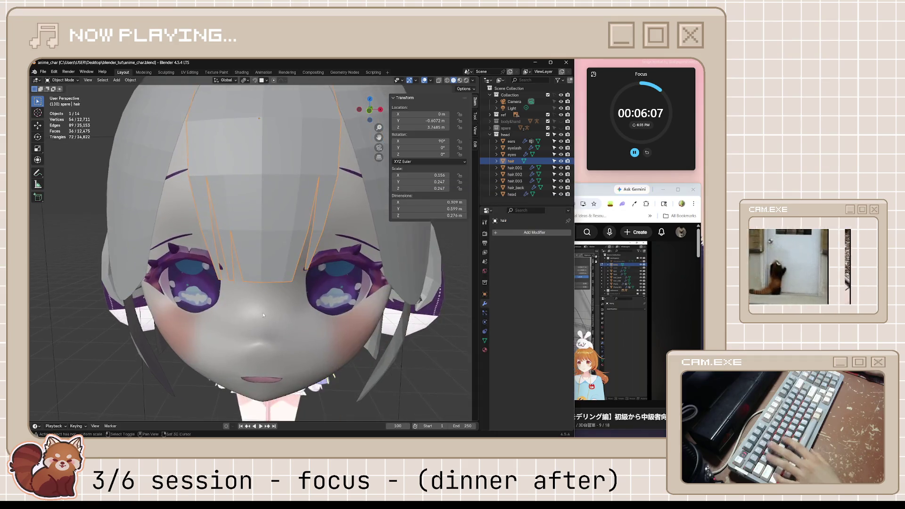
# Step: In front view, add another centered loop cut through the bangs beside the strand split
pyautogui.scroll(3, 325, 298)
pyautogui.press('KP_1')
pyautogui.scroll(5, 286, 294)
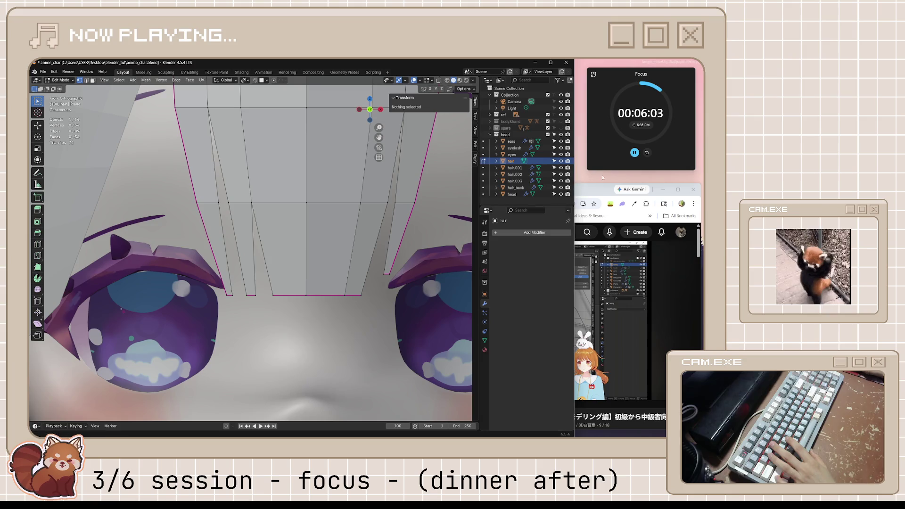
pyautogui.click(587, 189)
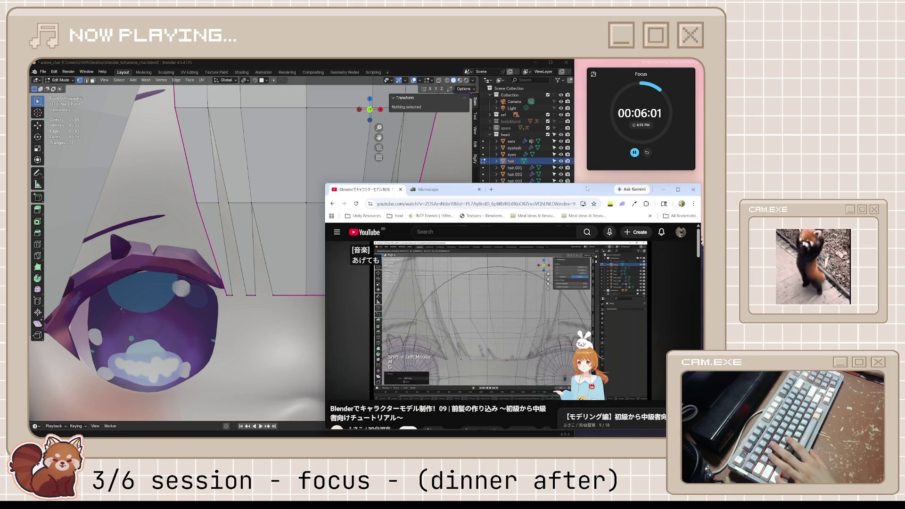
pyautogui.click(440, 65)
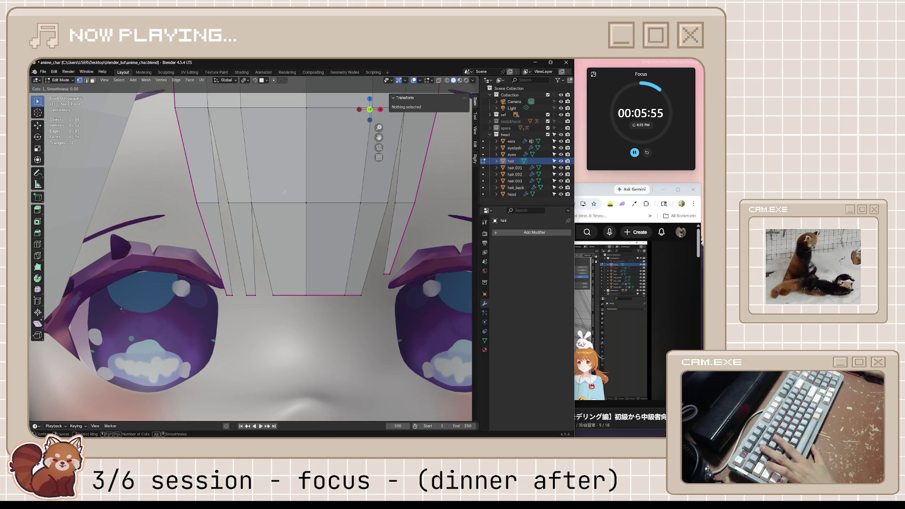
pyautogui.click(282, 236)
pyautogui.rightClick(574, 185)
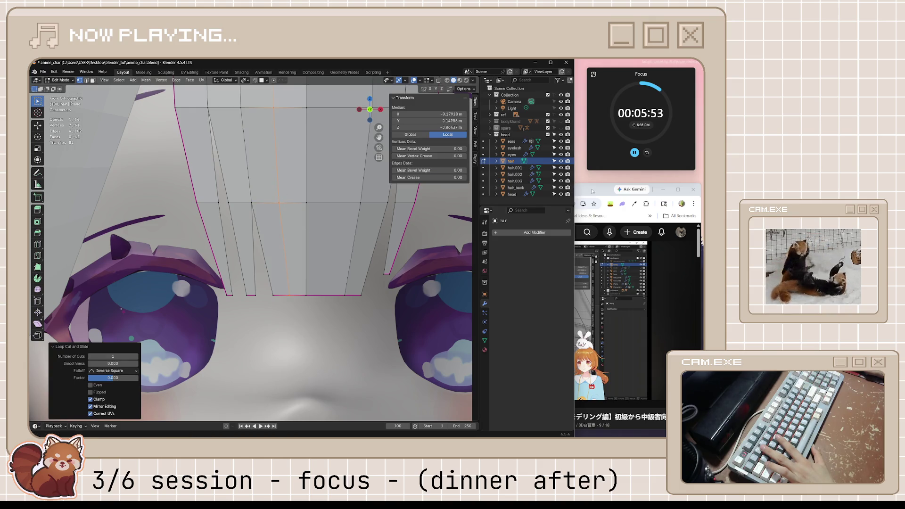
# Step: Narrow the tutorial browser window, then select a bangs vertex back in Blender
pyautogui.click(584, 195)
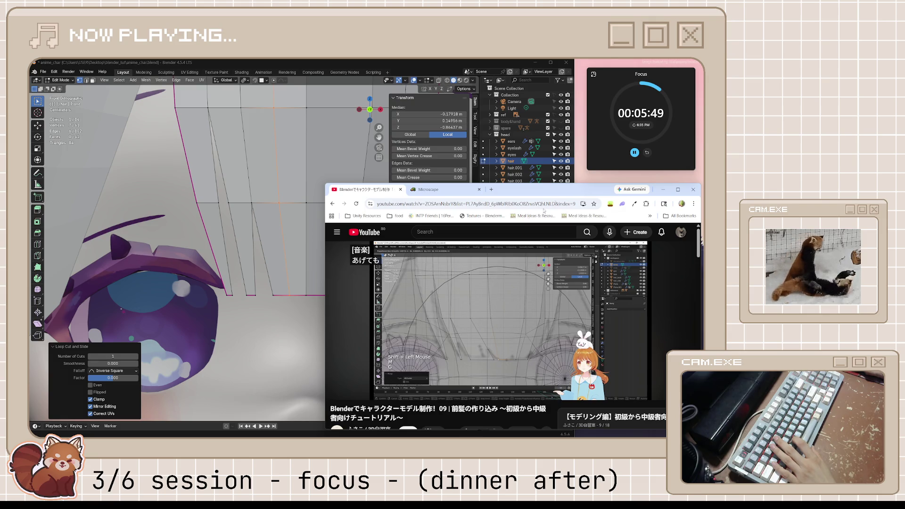
pyautogui.moveTo(435, 291)
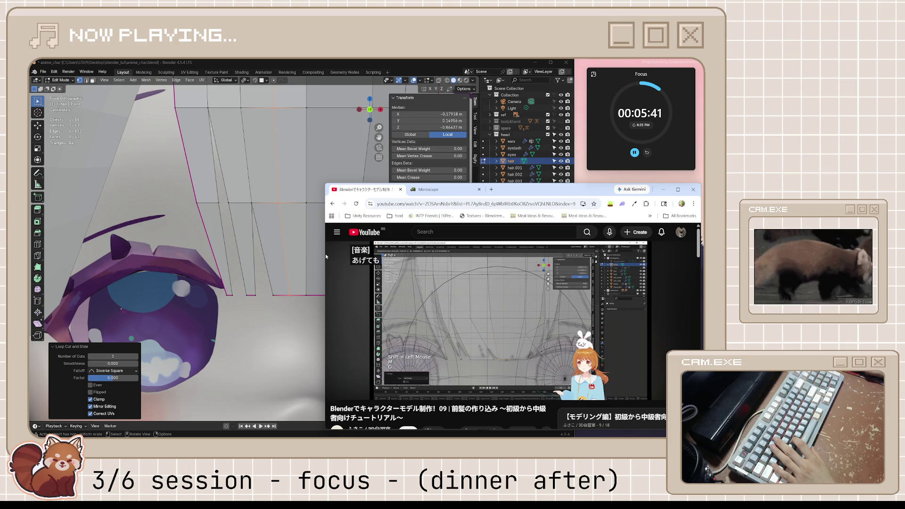
pyautogui.moveTo(325, 253)
pyautogui.mouseDown()
pyautogui.moveTo(338, 253)
pyautogui.moveTo(331, 252)
pyautogui.mouseUp()
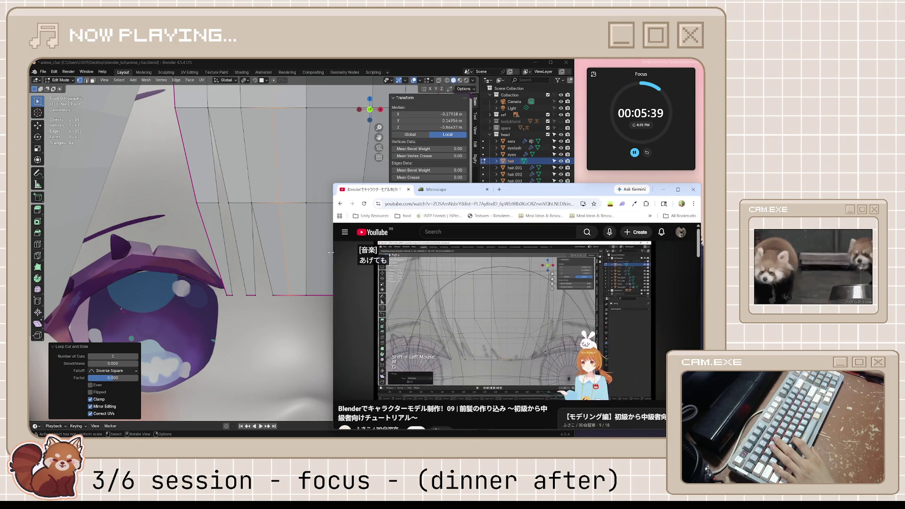
pyautogui.click(296, 295)
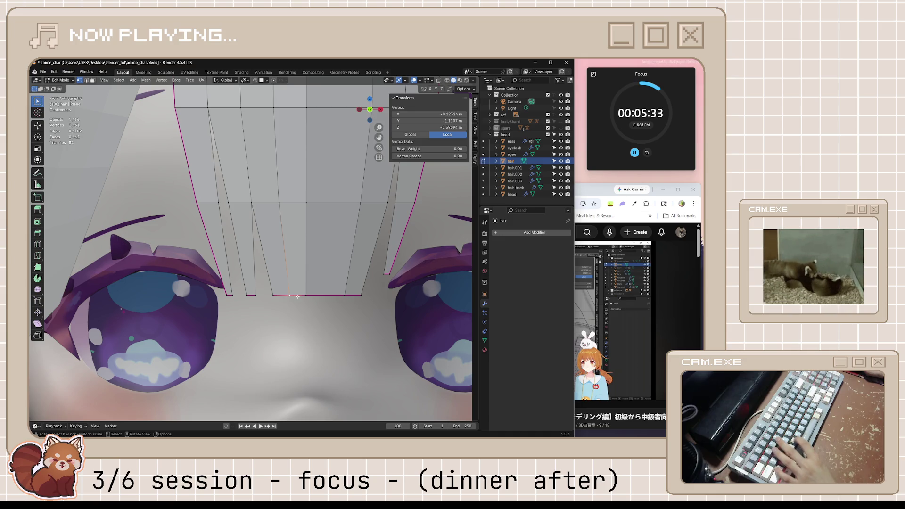
# Step: Slide a middle-row bangs vertex along its edge to a new spot
pyautogui.press('g')
pyautogui.press('Escape')
pyautogui.press('x')
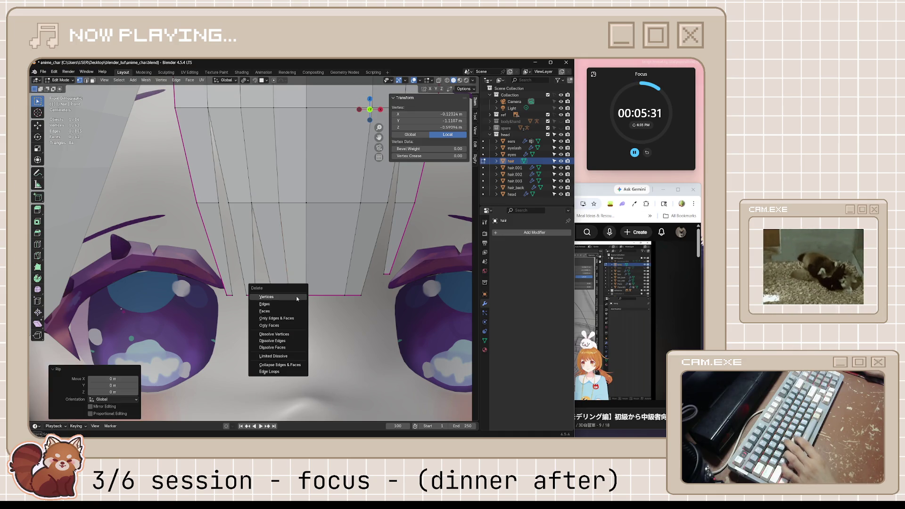
pyautogui.press('Escape')
pyautogui.hotkey('shift', 'v')
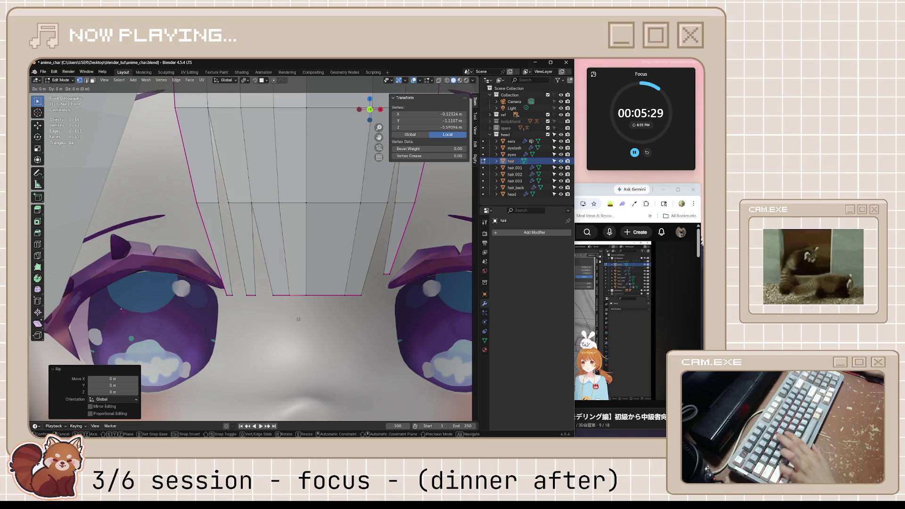
pyautogui.click(305, 204)
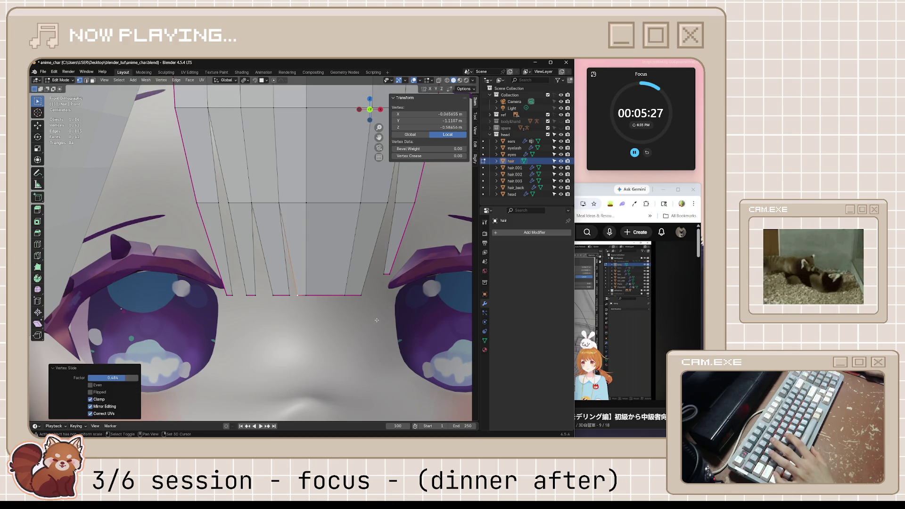
# Step: Move a second middle-row vertex slightly, then bring the tutorial forward
pyautogui.click(278, 202)
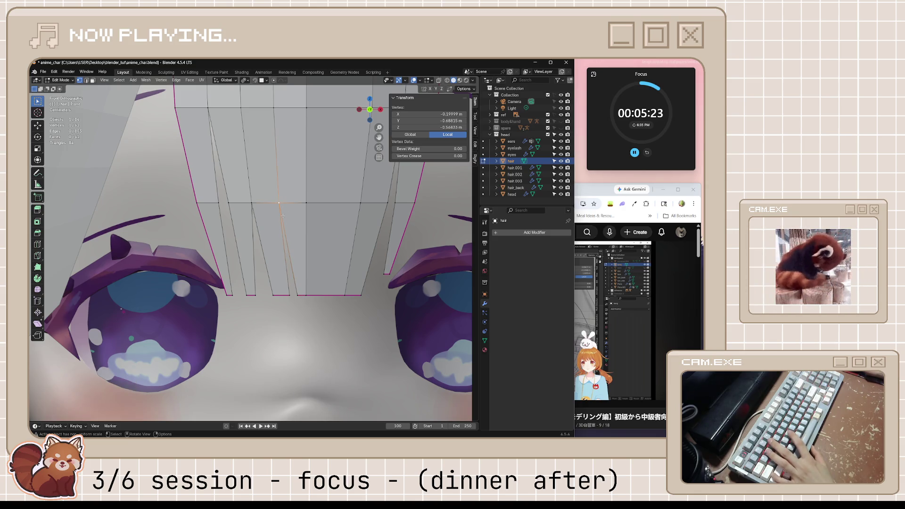
pyautogui.press('g')
pyautogui.click(283, 218)
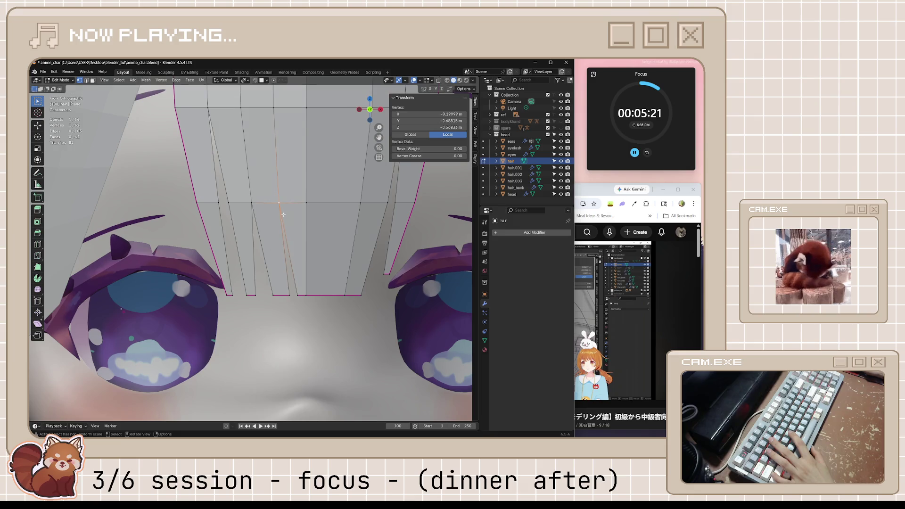
pyautogui.click(597, 191)
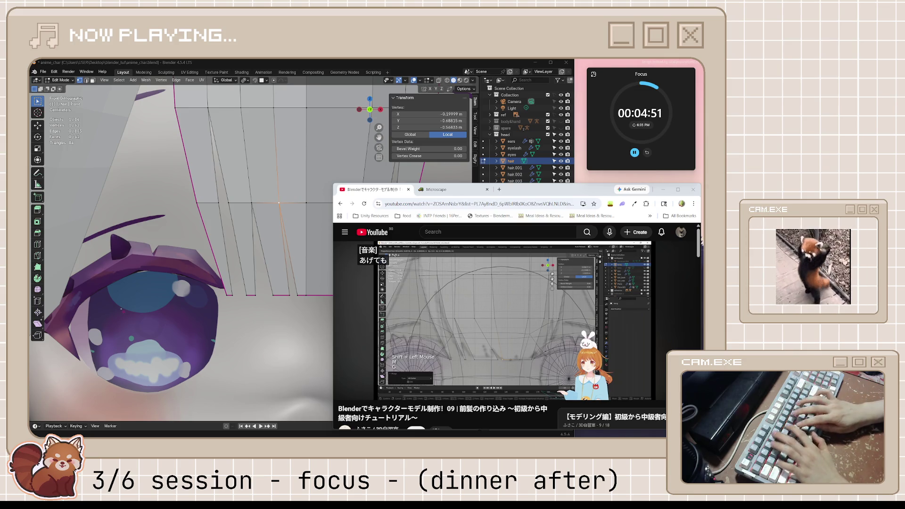
# Step: In edge select mode, subdivide the two diagonal strand edges of the bangs
pyautogui.click(361, 66)
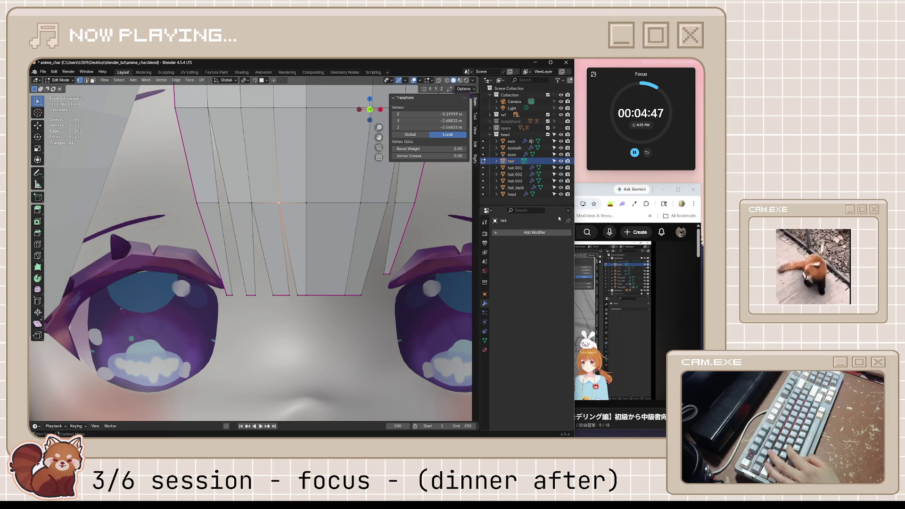
pyautogui.hotkey('alt', 'Tab')
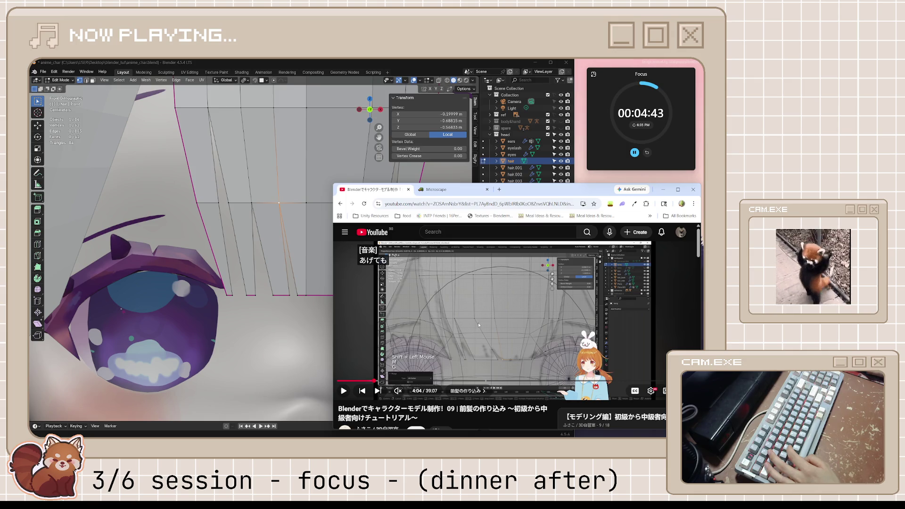
pyautogui.hotkey('alt', 'Tab')
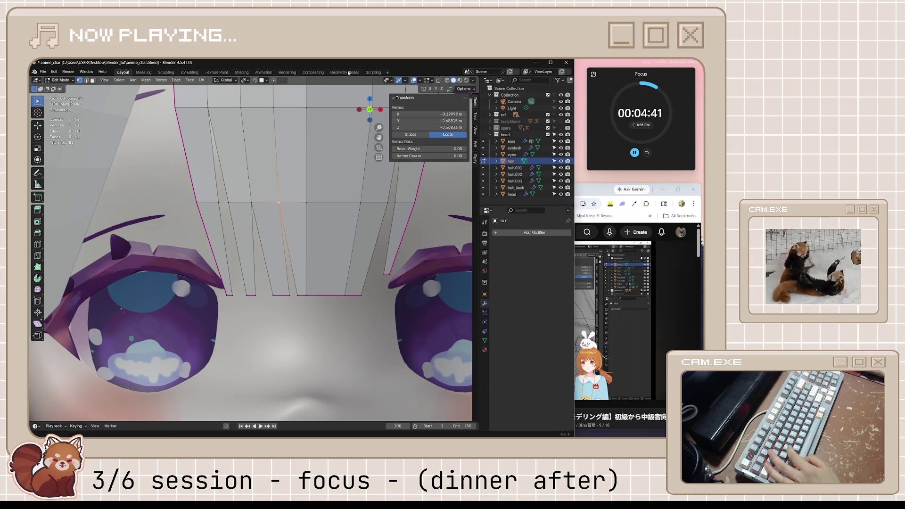
pyautogui.hotkey('alt', 'a')
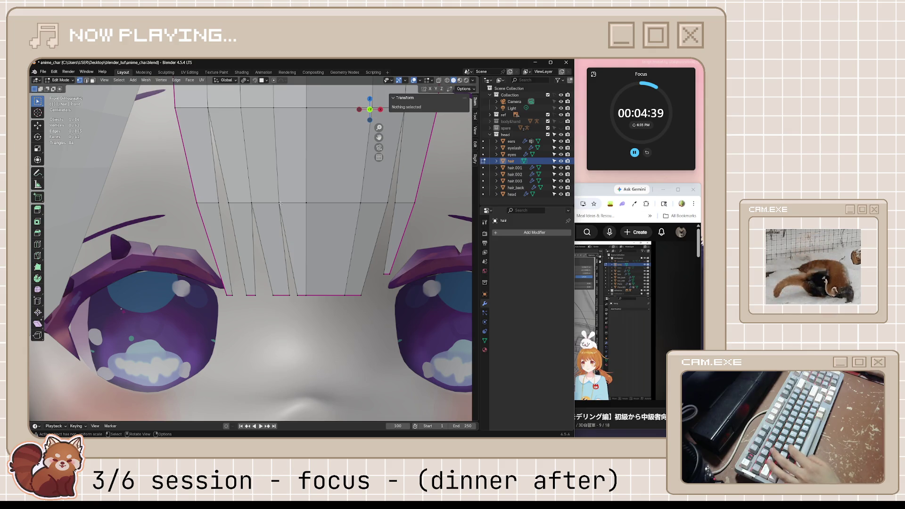
pyautogui.press('2')
pyautogui.click(292, 274)
pyautogui.hotkey('ctrl', 'e')
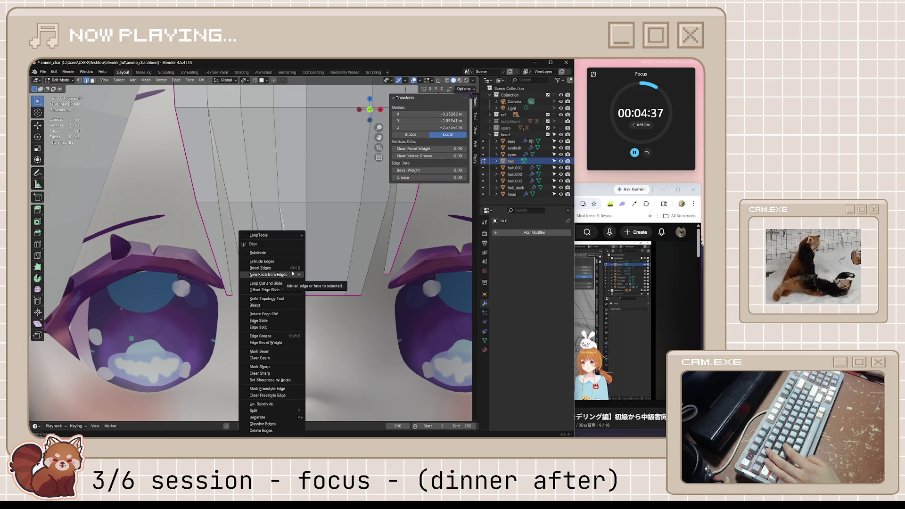
pyautogui.click(283, 253)
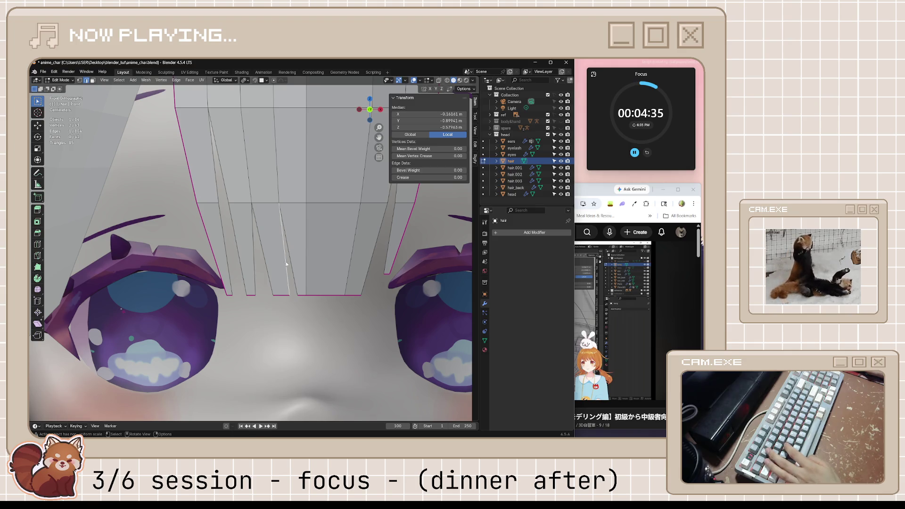
pyautogui.hotkey('ctrl', 'e')
pyautogui.click(281, 254)
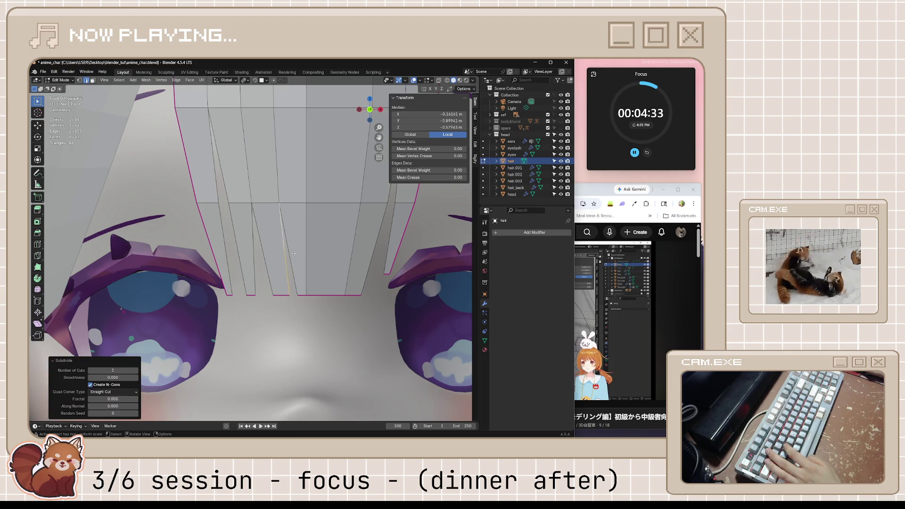
# Step: Merge the two new vertices at center and move the merged point into place
pyautogui.click(293, 258)
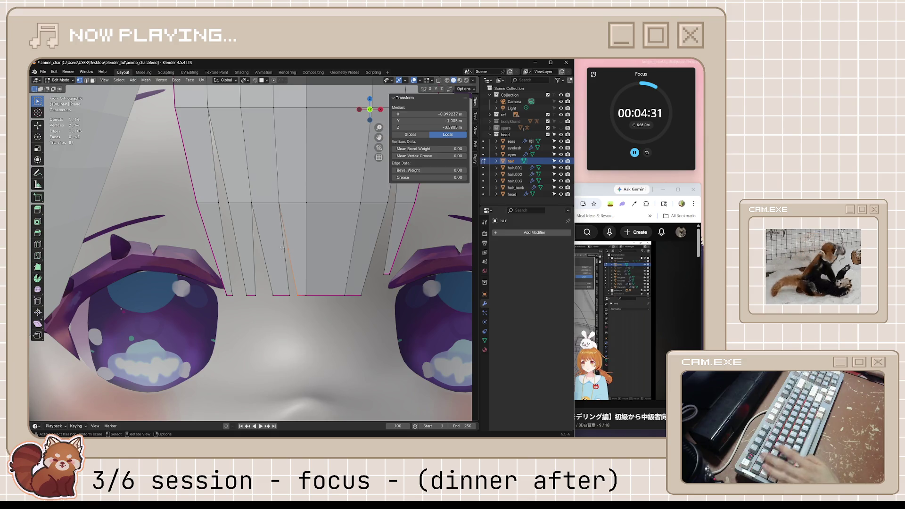
pyautogui.rightClick(290, 253)
pyautogui.press('Escape')
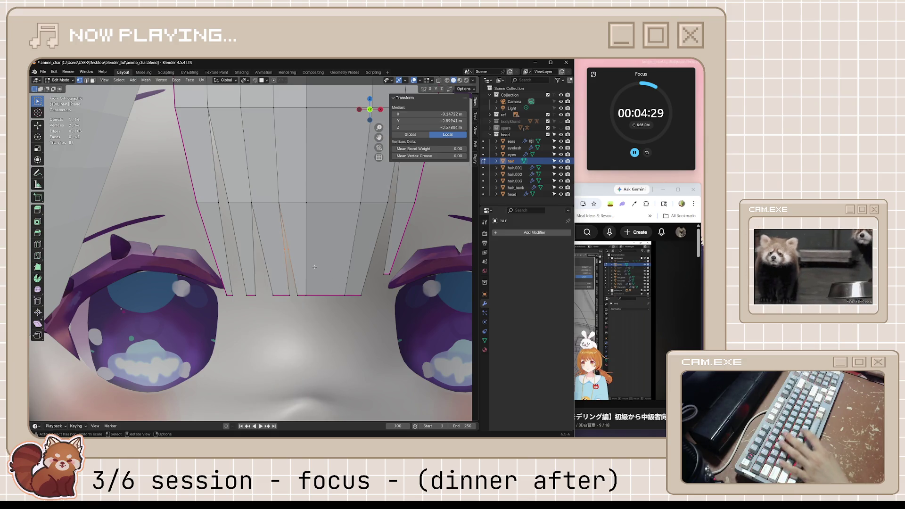
pyautogui.press('n')
pyautogui.press('m')
pyautogui.click(315, 267)
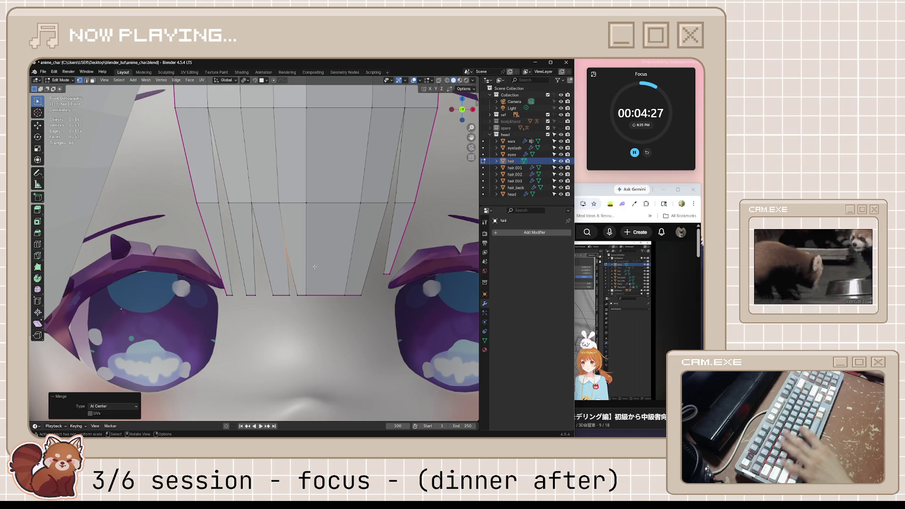
pyautogui.press('g')
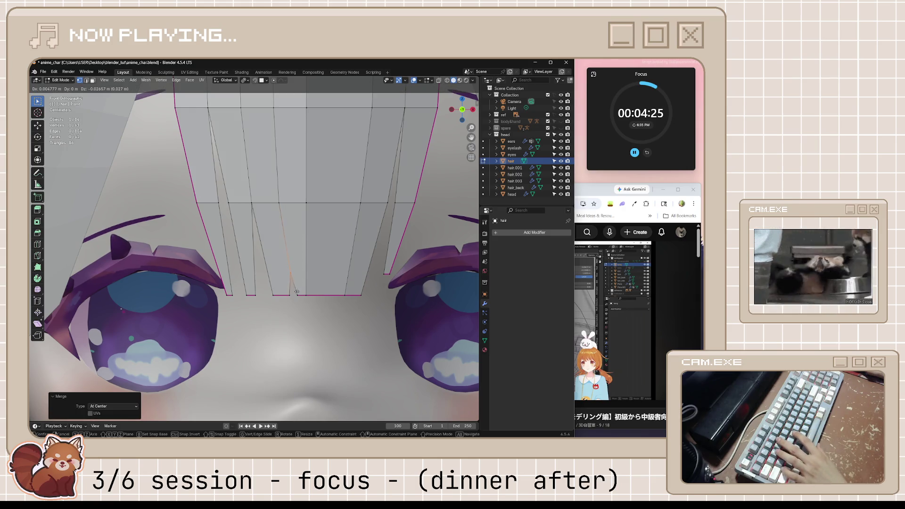
pyautogui.click(296, 297)
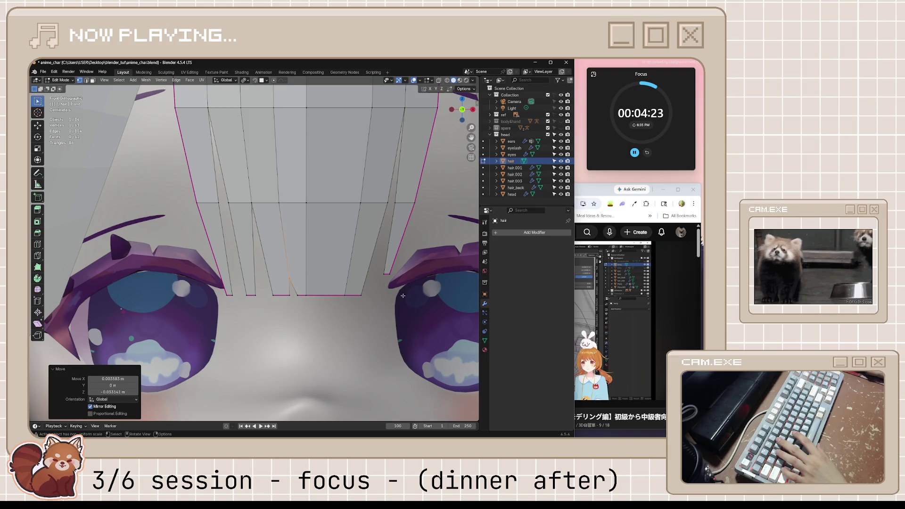
# Step: After checking the tutorial, adjust the merged vertex again and preview the hair in Object Mode
pyautogui.click(592, 198)
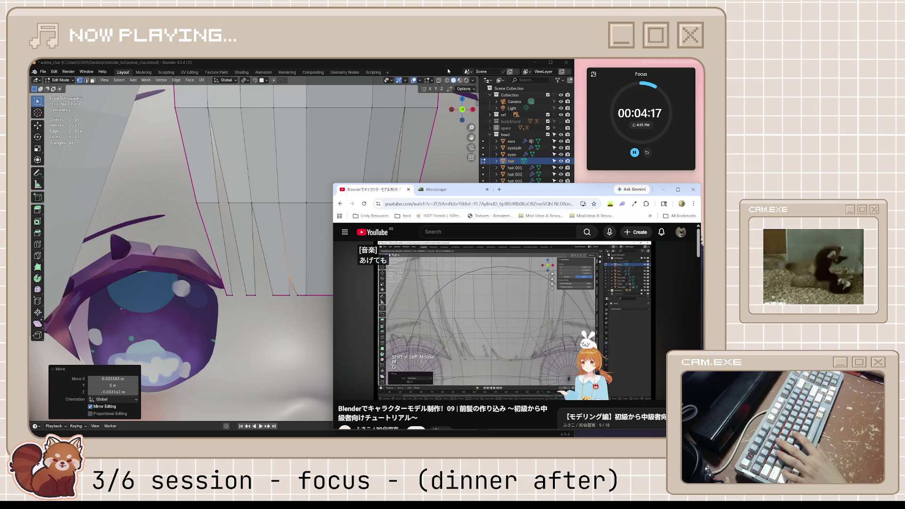
pyautogui.click(476, 101)
pyautogui.press('g')
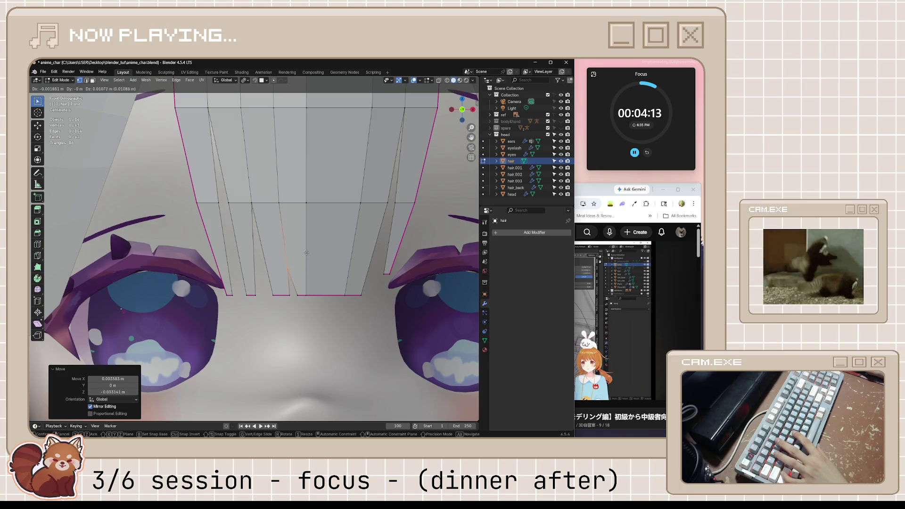
pyautogui.click(305, 230)
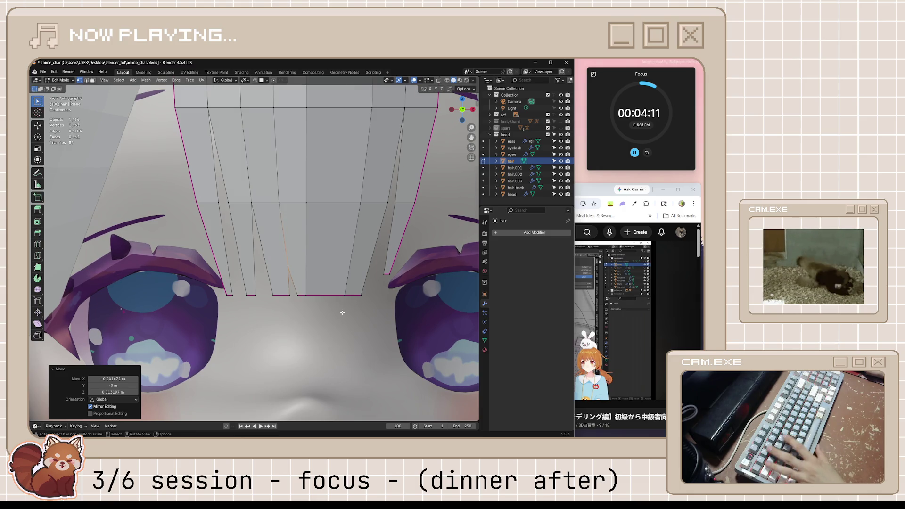
pyautogui.scroll(-3, 342, 313)
pyautogui.press('Tab')
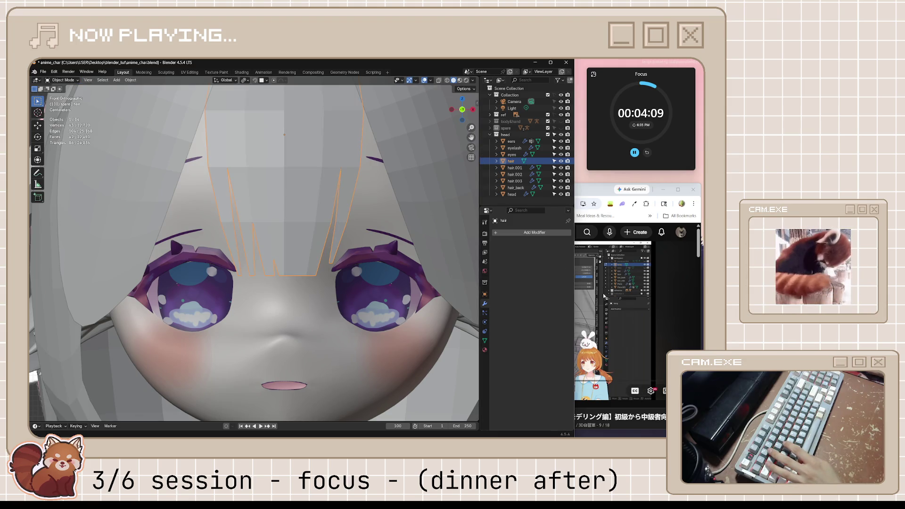
pyautogui.press('Tab')
pyautogui.scroll(4, 309, 303)
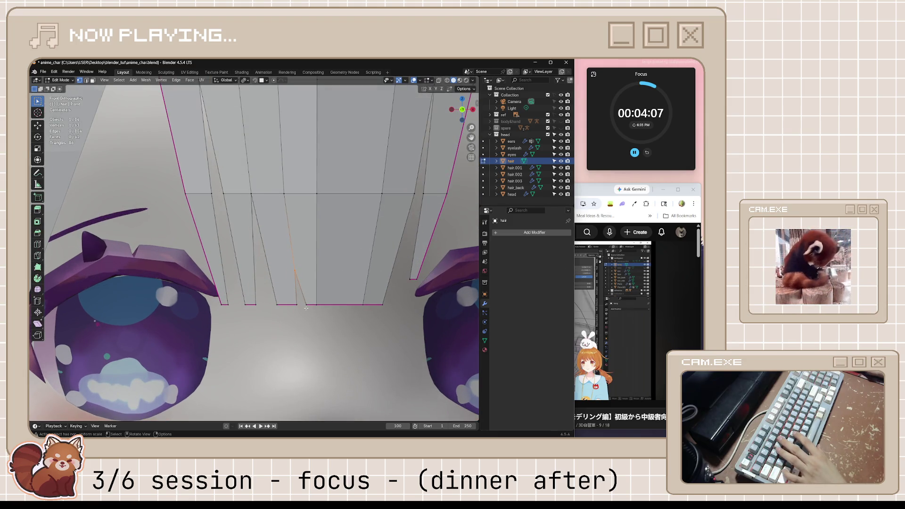
# Step: Slide the vertex along its edge, then nudge it twice along X to form the pointed strand
pyautogui.hotkey('shift', 'v')
pyautogui.click(297, 304)
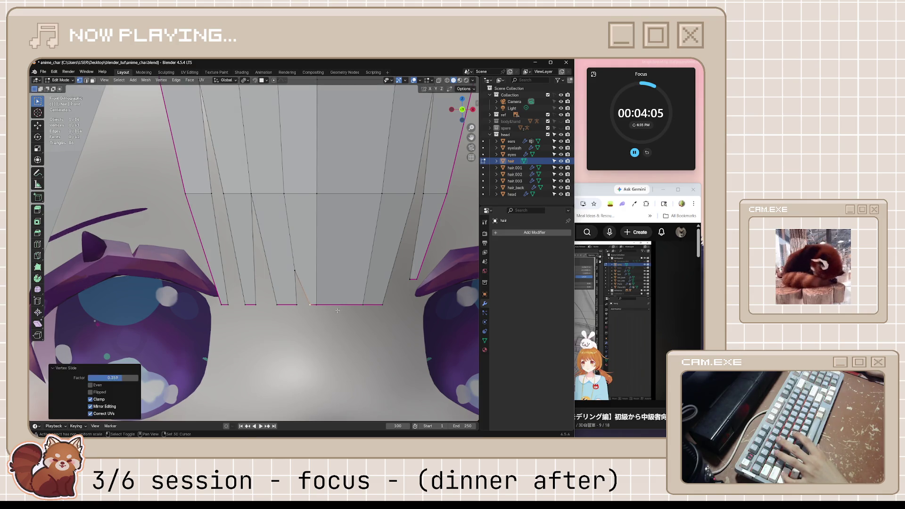
pyautogui.press('g')
pyautogui.press('x')
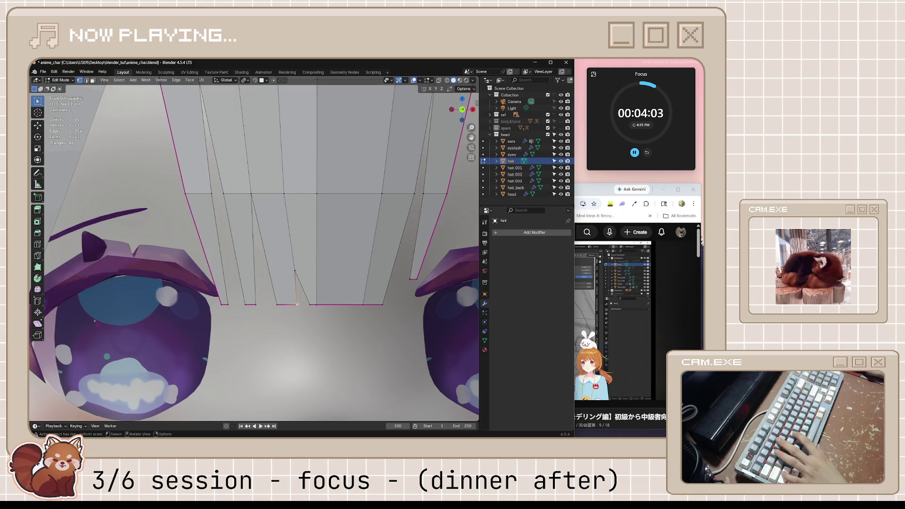
pyautogui.click(290, 312)
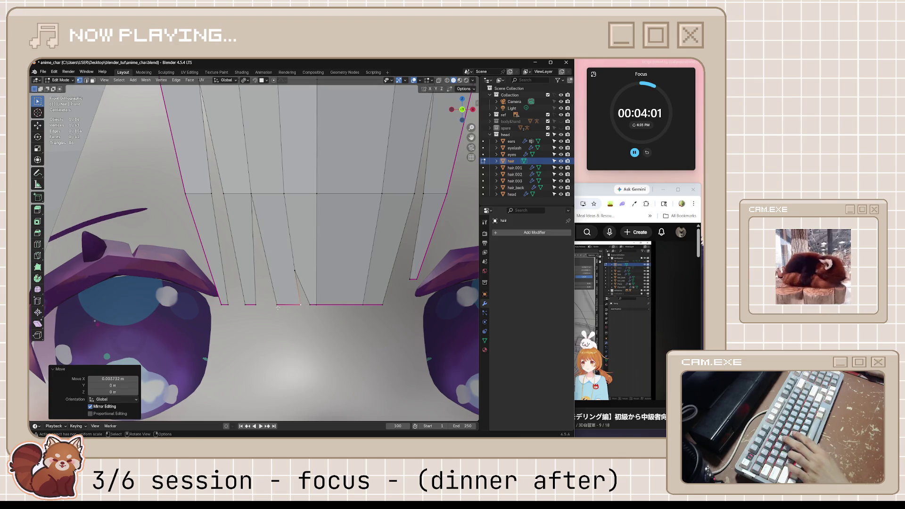
pyautogui.press('g')
pyautogui.press('x')
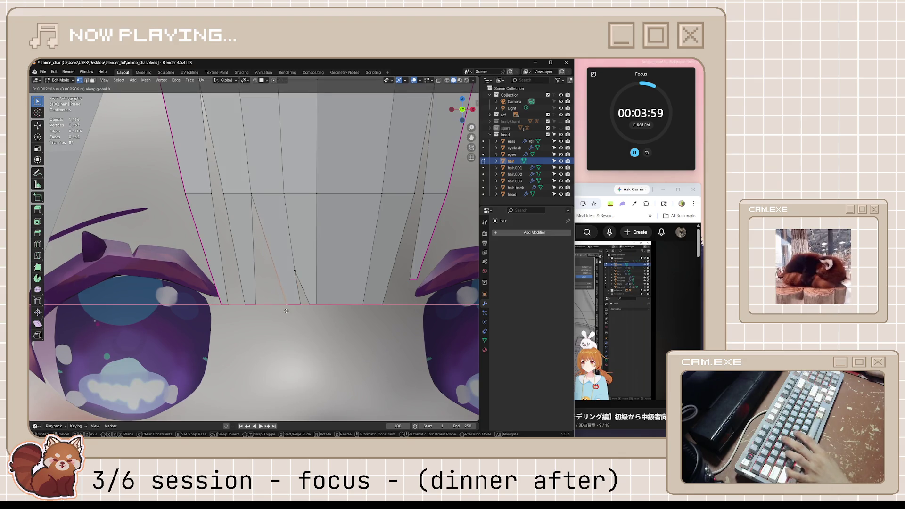
pyautogui.click(302, 322)
# Step: Return to Object Mode to view the hair and save the blend file
pyautogui.press('g')
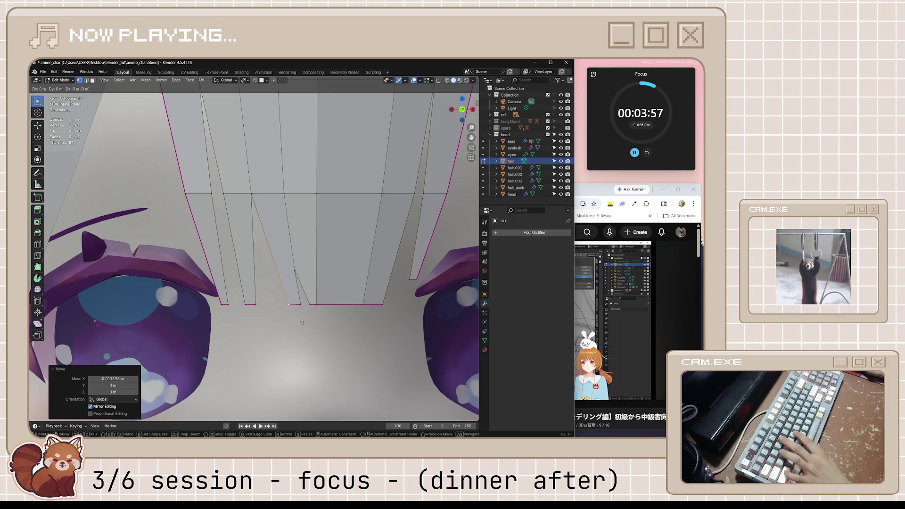
pyautogui.press('Escape')
pyautogui.press('Tab')
pyautogui.scroll(-3, 316, 330)
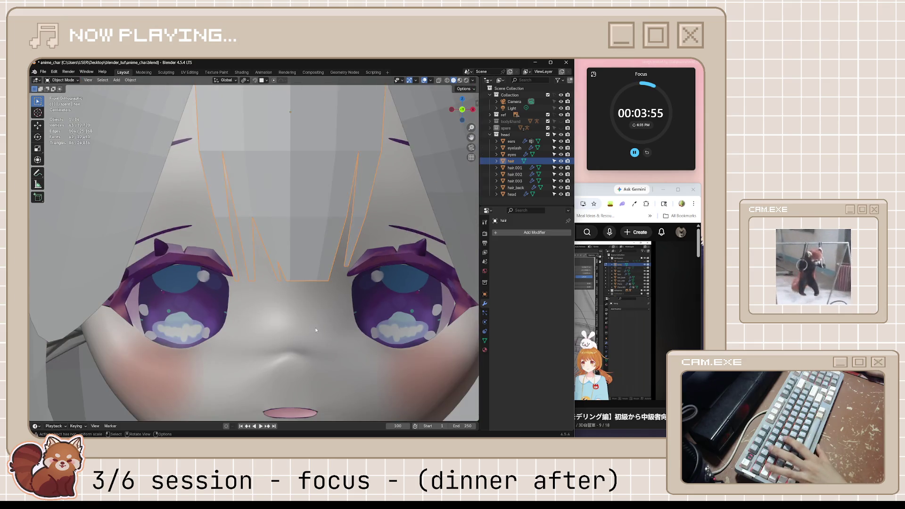
pyautogui.scroll(-4, 316, 330)
pyautogui.hotkey('ctrl', 's')
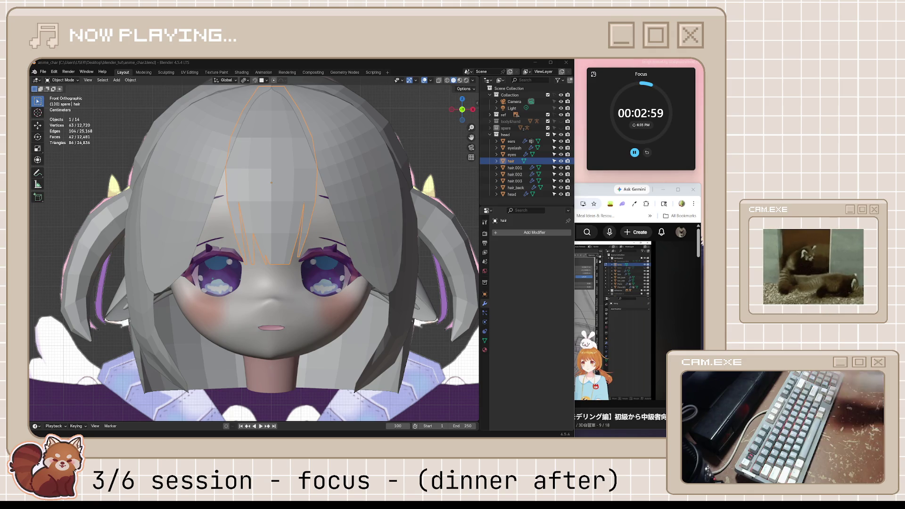
# Step: Bring the episode 09 bangs tutorial forward and pause it after watching
pyautogui.click(617, 341)
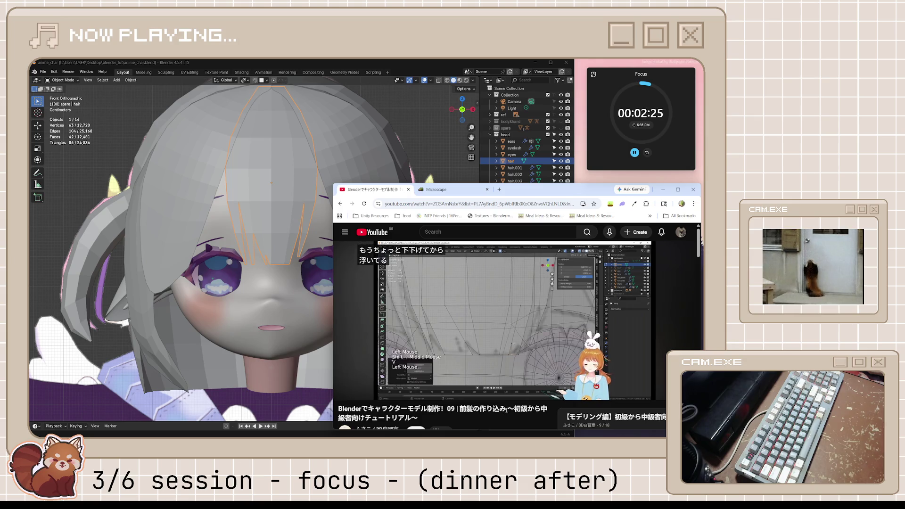
pyautogui.click(482, 311)
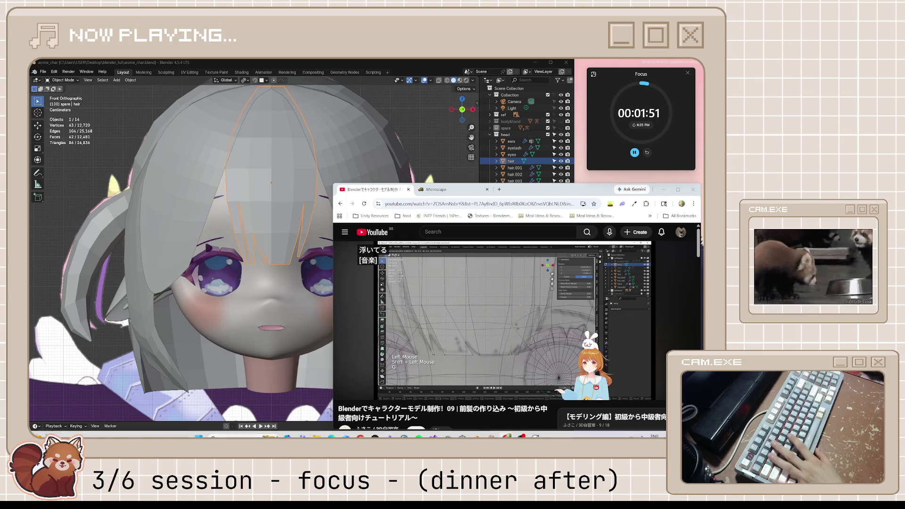
# Step: Bring the Blender character scene with the pointed front strands back in front of the tutorial
pyautogui.scroll(2, 282, 264)
pyautogui.click(295, 259)
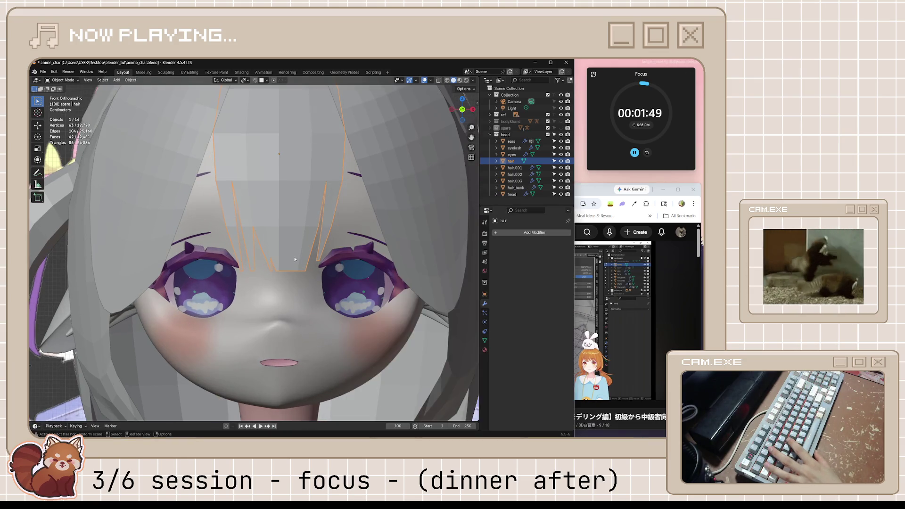
# Step: In Edit Mode, subdivide the fringe edge near the centre and switch to vertex select
pyautogui.press('Tab')
pyautogui.scroll(3, 332, 291)
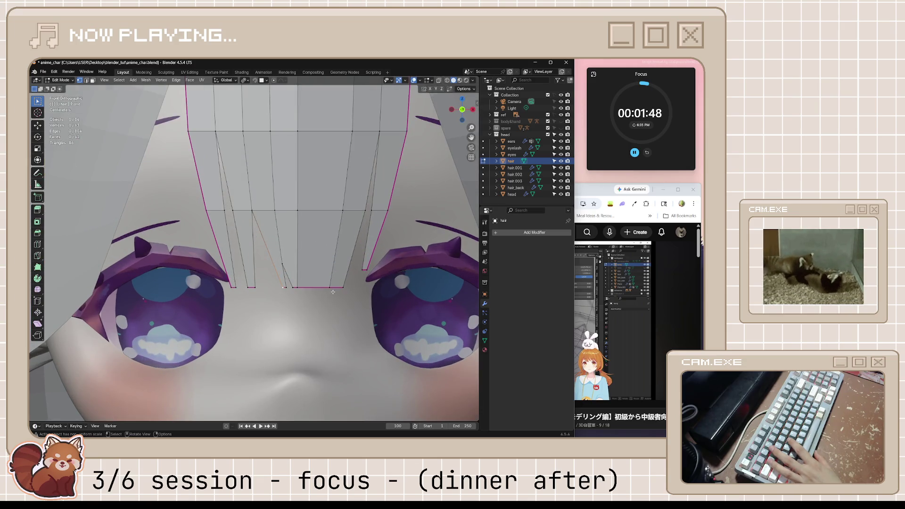
pyautogui.click(338, 235)
pyautogui.rightClick(338, 235)
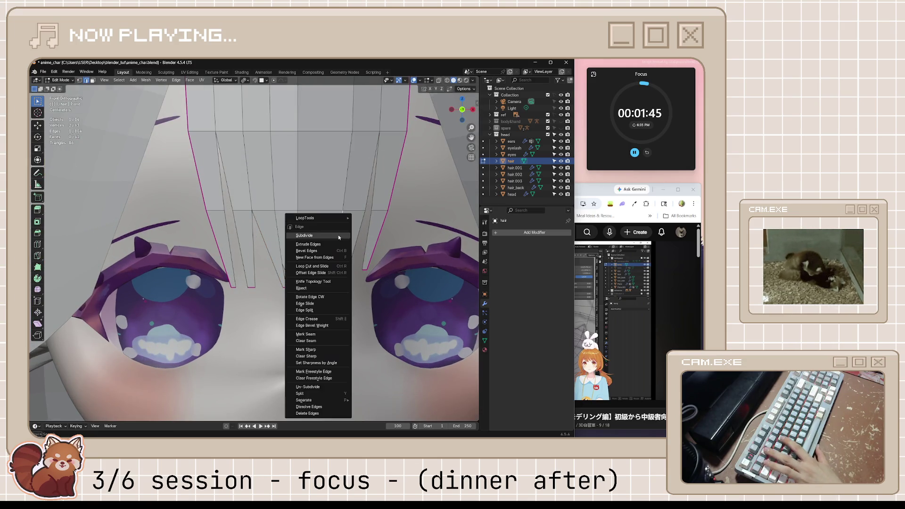
pyautogui.click(338, 234)
pyautogui.press('1')
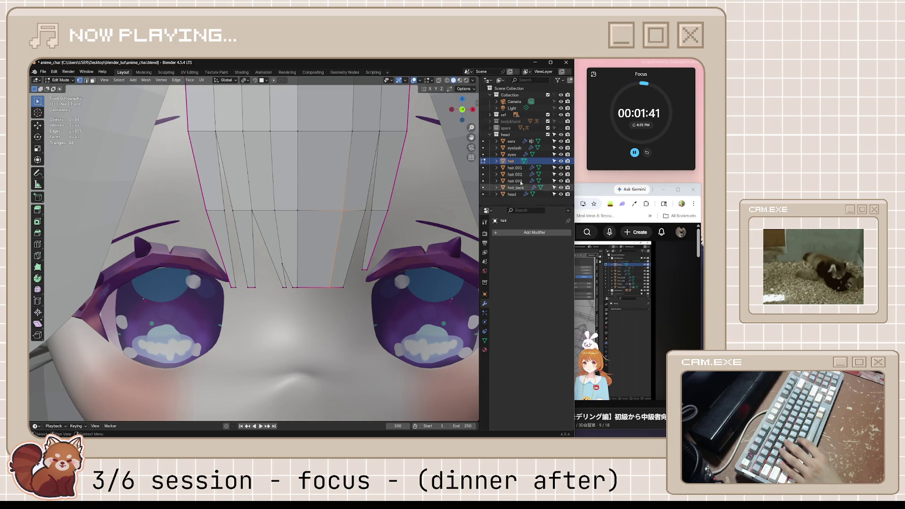
# Step: Rip the new fringe vertex, slide it along its edge and shift it along X
pyautogui.click(581, 192)
pyautogui.click(370, 221)
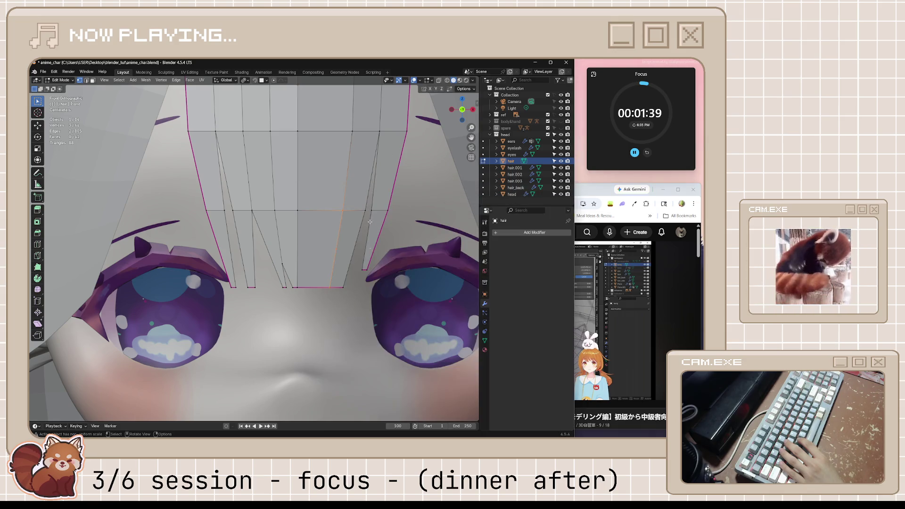
pyautogui.click(329, 288)
pyautogui.press('e')
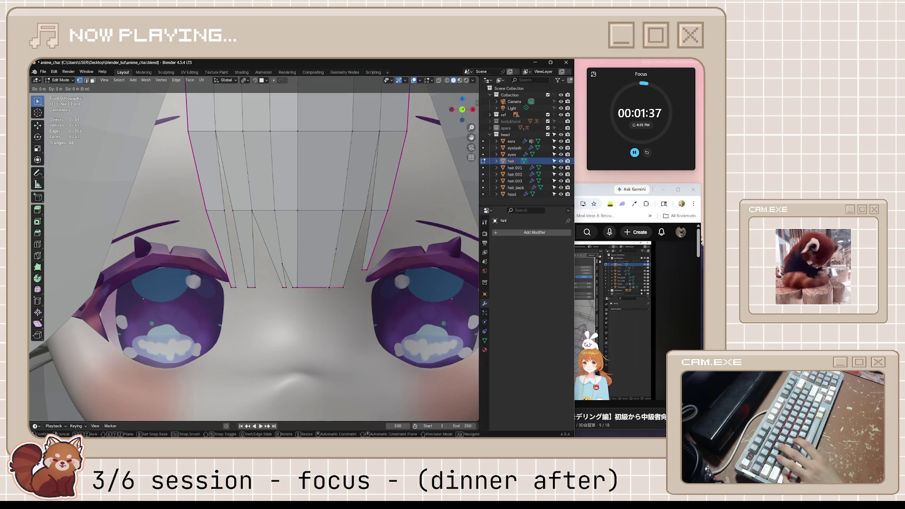
pyautogui.click(328, 287)
pyautogui.hotkey('shift', 'v')
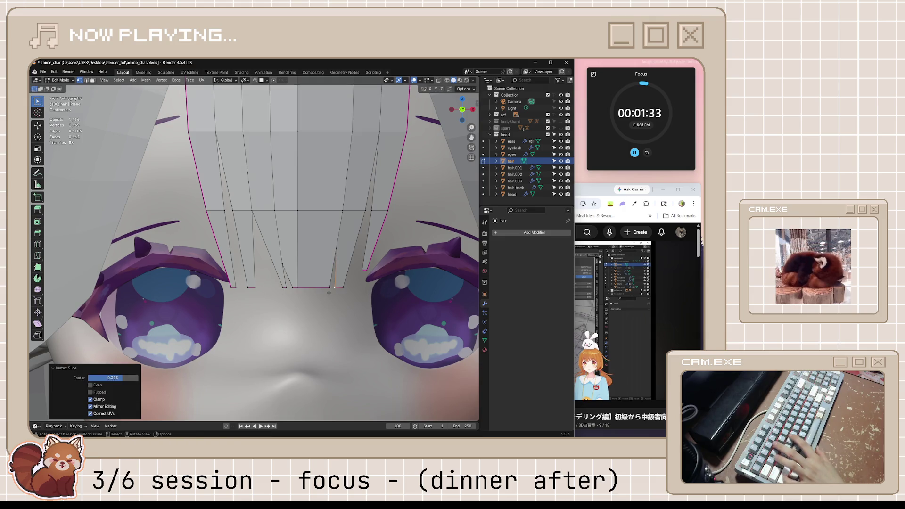
pyautogui.click(329, 290)
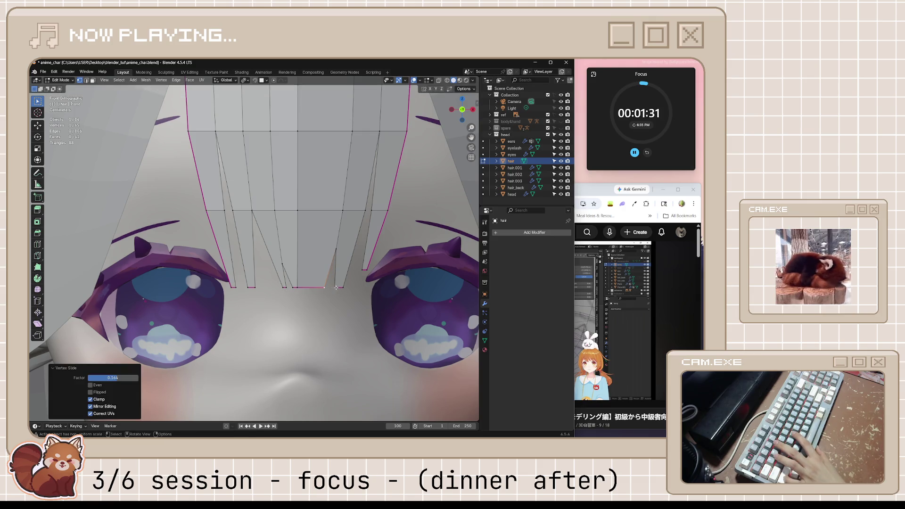
pyautogui.press('g')
pyautogui.press('x')
pyautogui.click(302, 292)
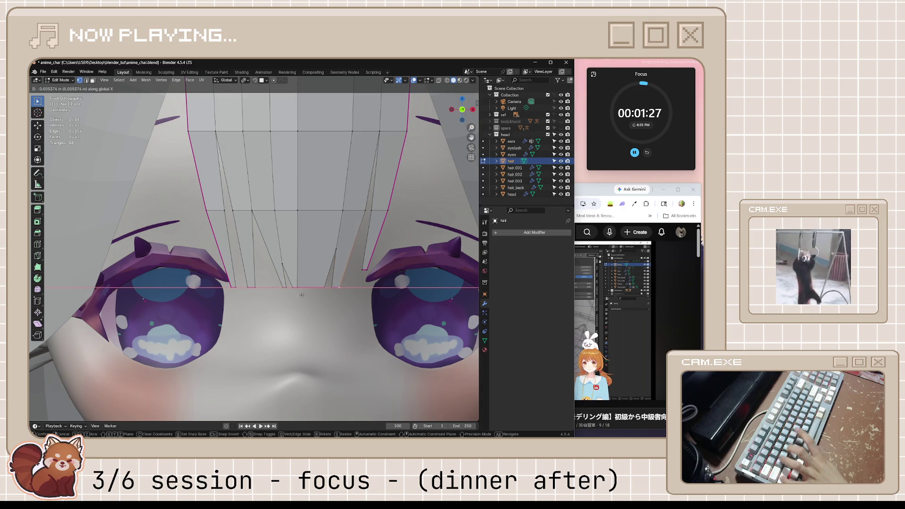
# Step: Deselect, return to Object Mode and save the character file
pyautogui.click(350, 328)
pyautogui.press('Tab')
pyautogui.scroll(-10, 370, 300)
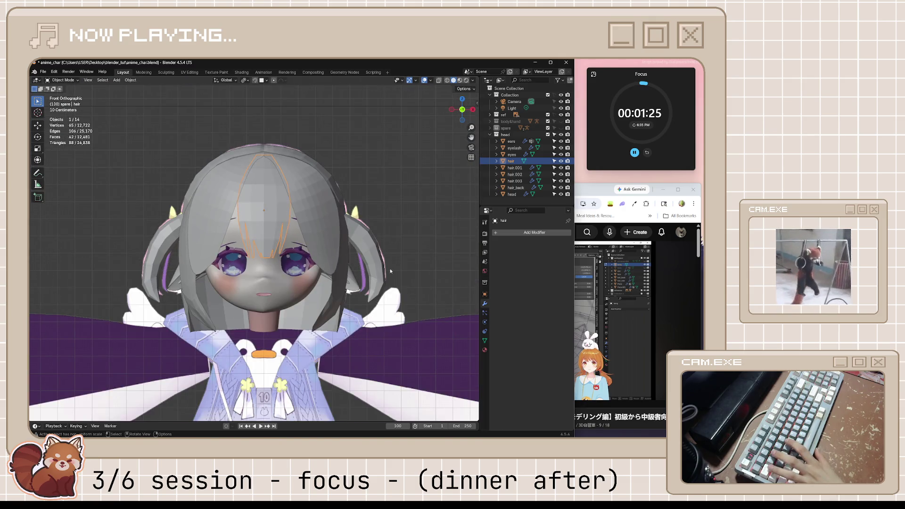
pyautogui.click(411, 250)
pyautogui.hotkey('ctrl', 's')
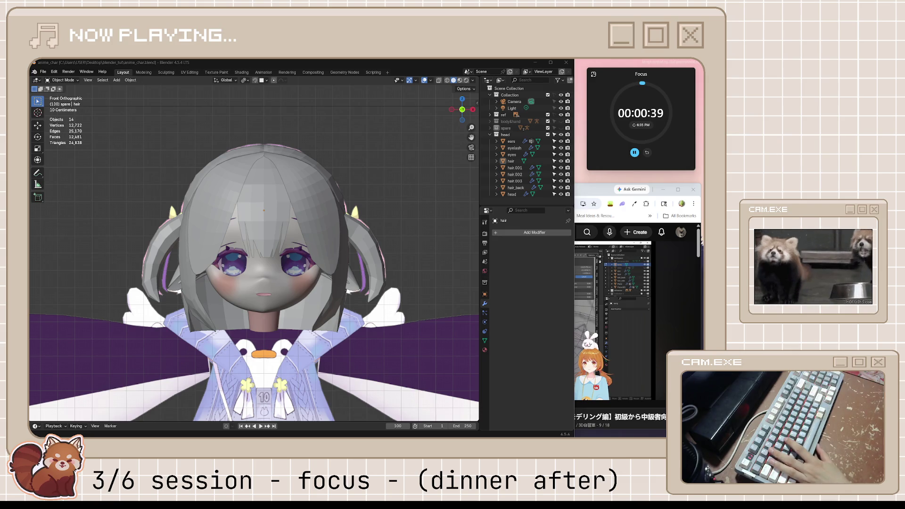
# Step: Resume the episode 09 bangs tutorial video in Chrome after saving anime_char.blend
pyautogui.click(584, 314)
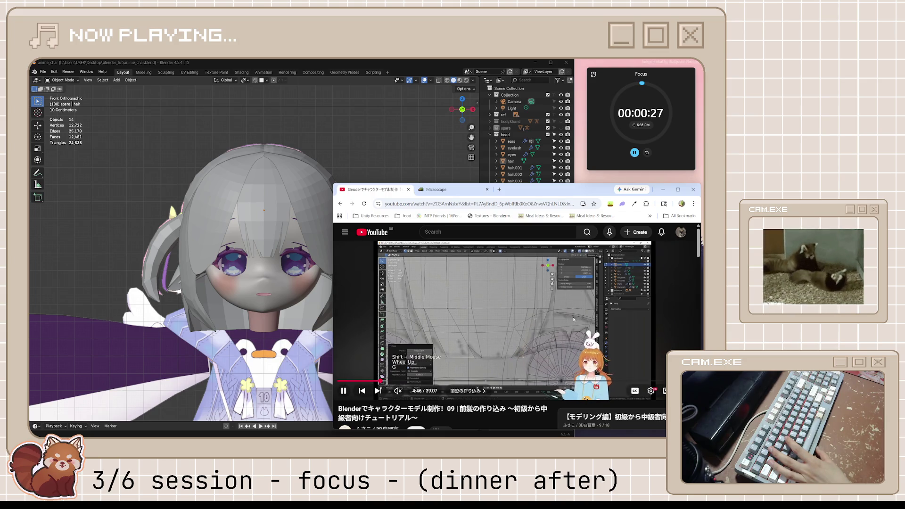
# Step: Pause the tutorial and select the hair object in Blender
pyautogui.press('space')
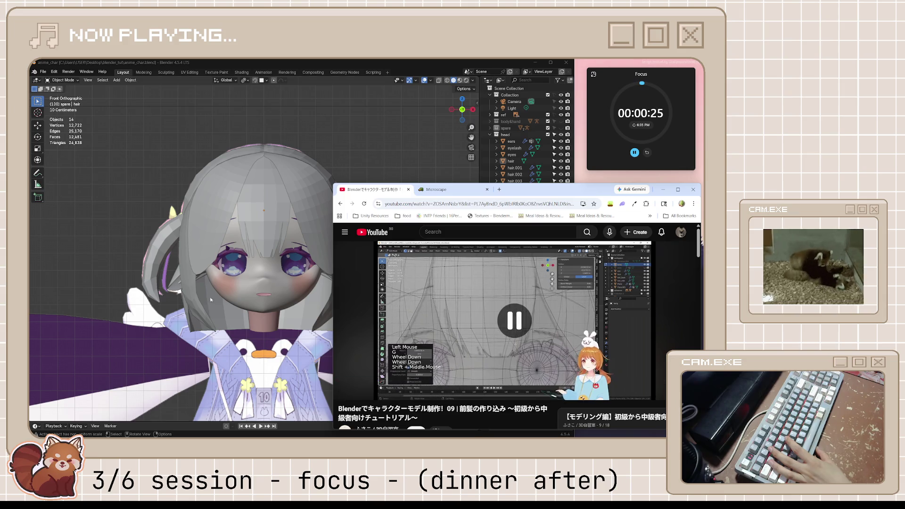
pyautogui.scroll(3, 289, 260)
pyautogui.click(289, 260)
pyautogui.click(289, 262)
# Step: Merge the two loose bangs-tip vertices at center, save anime_char.blend, and return to Object Mode
pyautogui.scroll(2, 313, 281)
pyautogui.press('Tab')
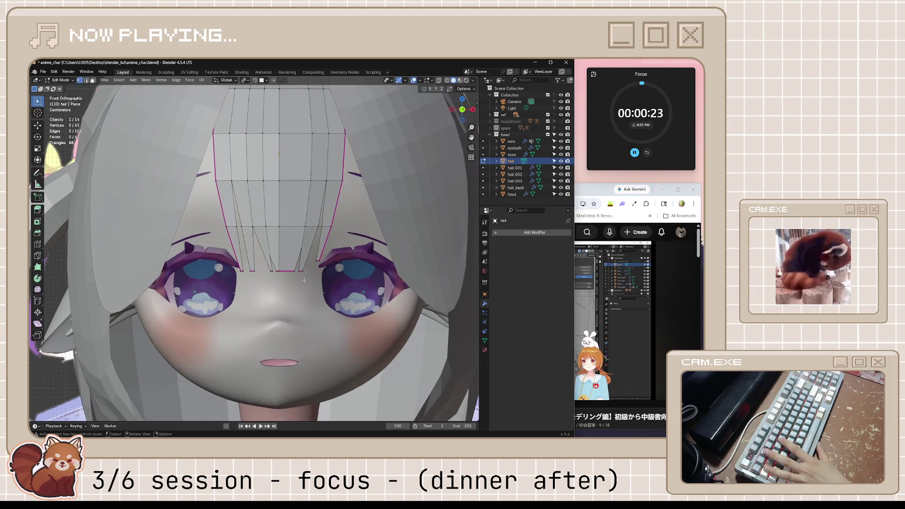
pyautogui.press('m')
pyautogui.click(313, 281)
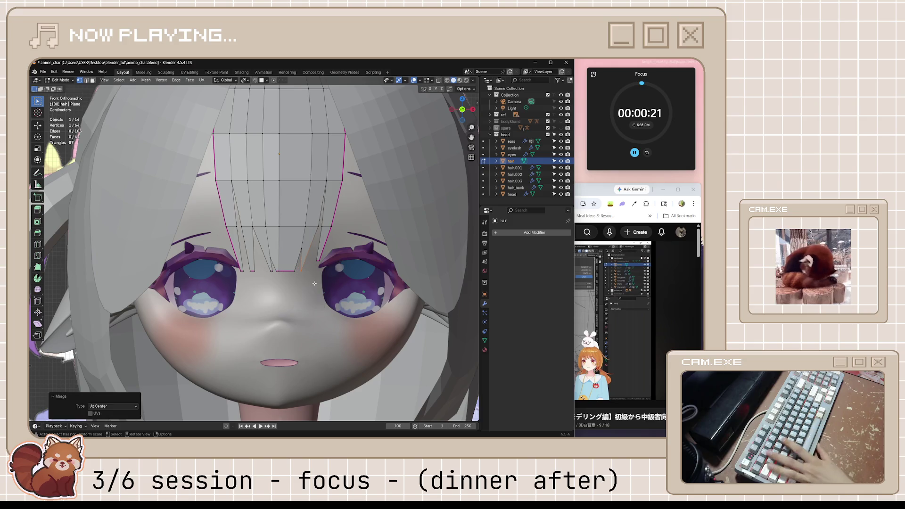
pyautogui.hotkey('ctrl', 's')
pyautogui.press('Tab')
pyautogui.scroll(-5, 315, 287)
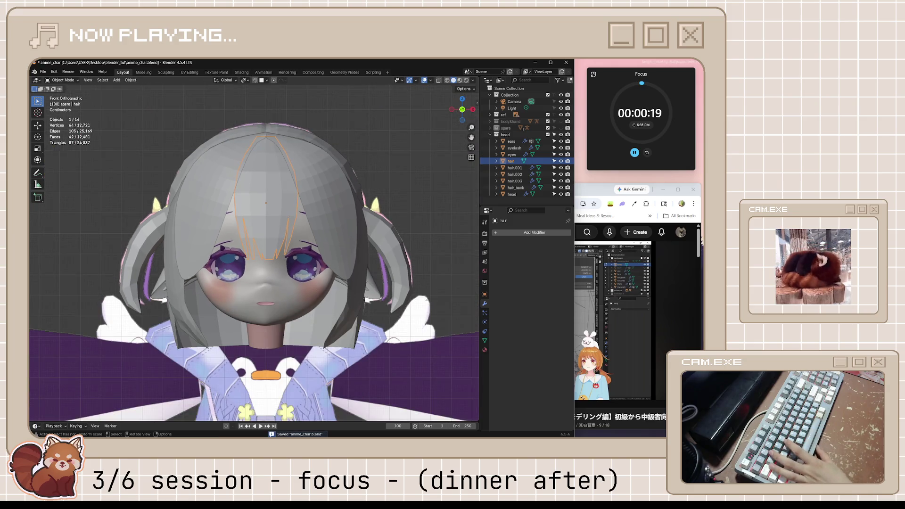
# Step: Play the tutorial a little further, pause it, and expand the Clock timers list
pyautogui.hotkey('alt', 'Tab')
pyautogui.click(568, 324)
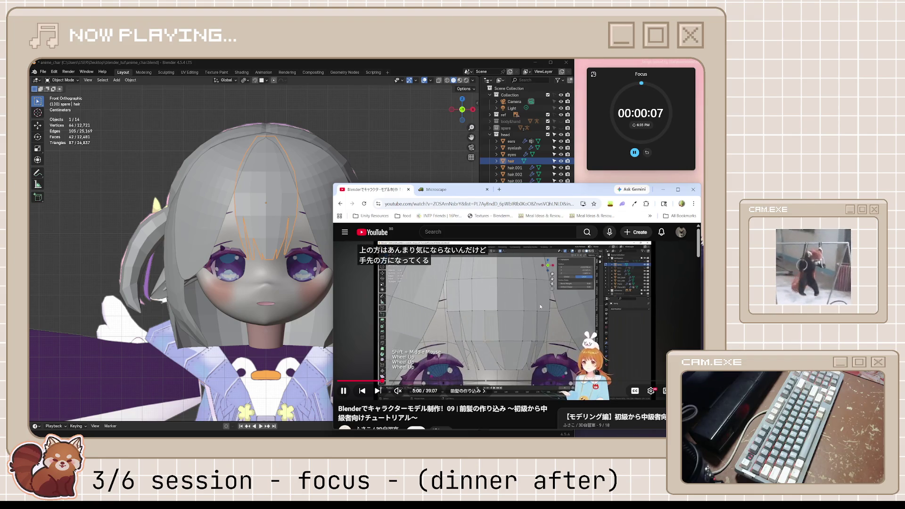
pyautogui.click(539, 306)
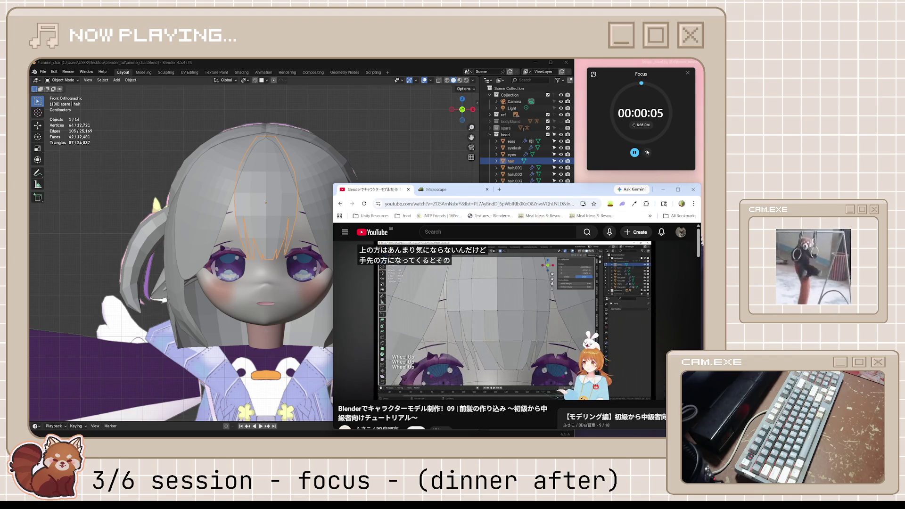
pyautogui.click(593, 74)
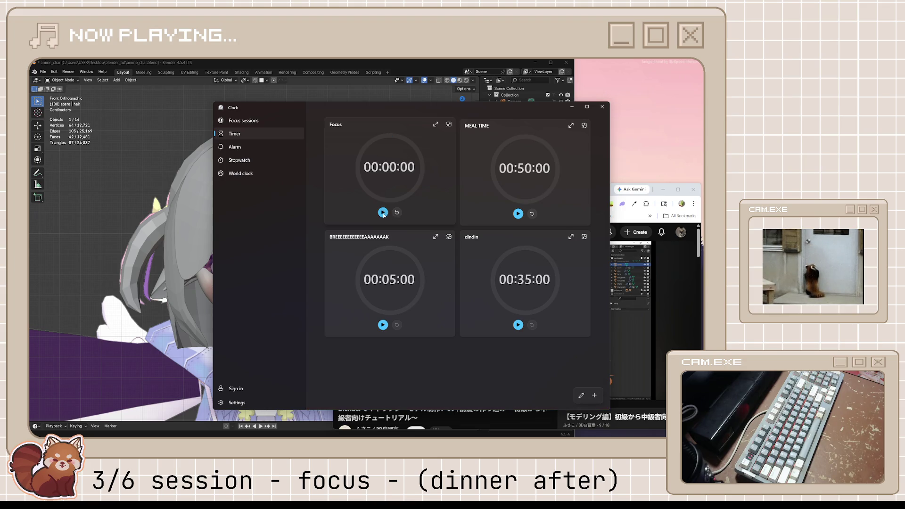
# Step: Reset the Focus timer to 00:55:00 and keep the 00:05:00 break timer on top
pyautogui.click(396, 213)
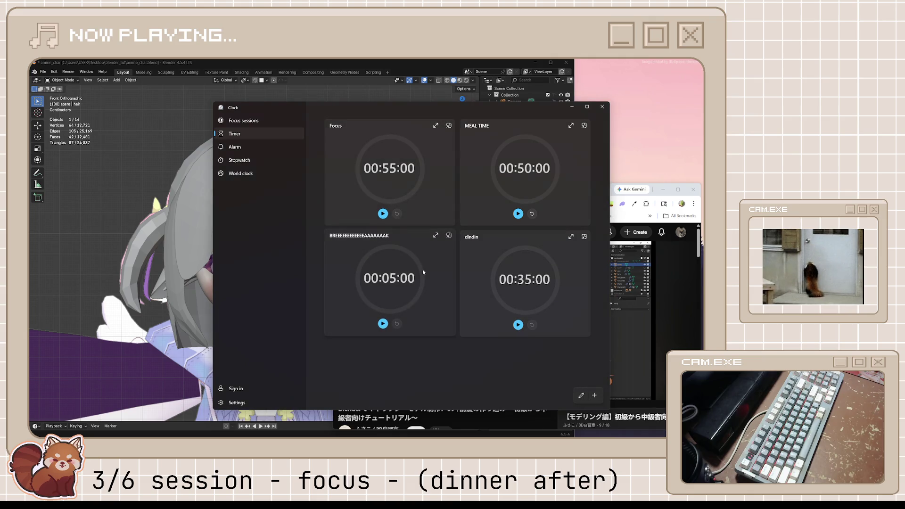
pyautogui.click(448, 233)
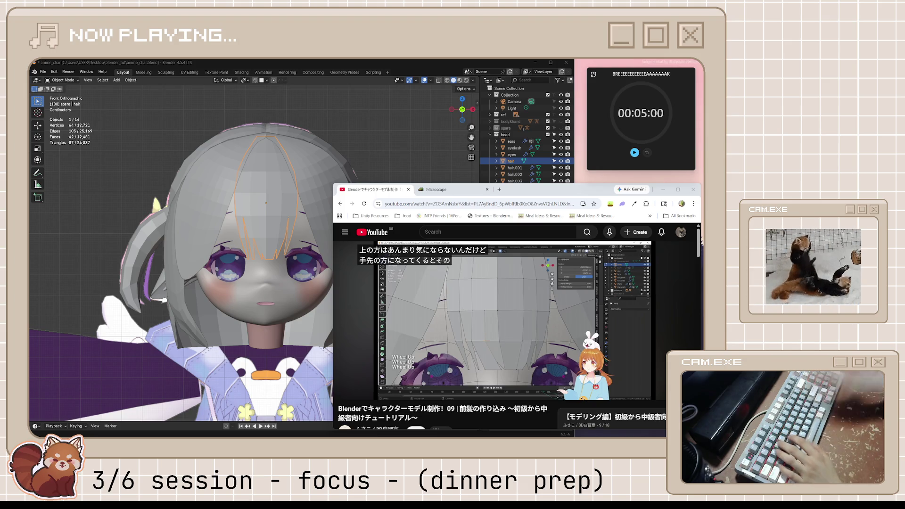
# Step: Launch Discord from Windows search, start the 5-minute break countdown, then dismiss Discord
pyautogui.press('super')
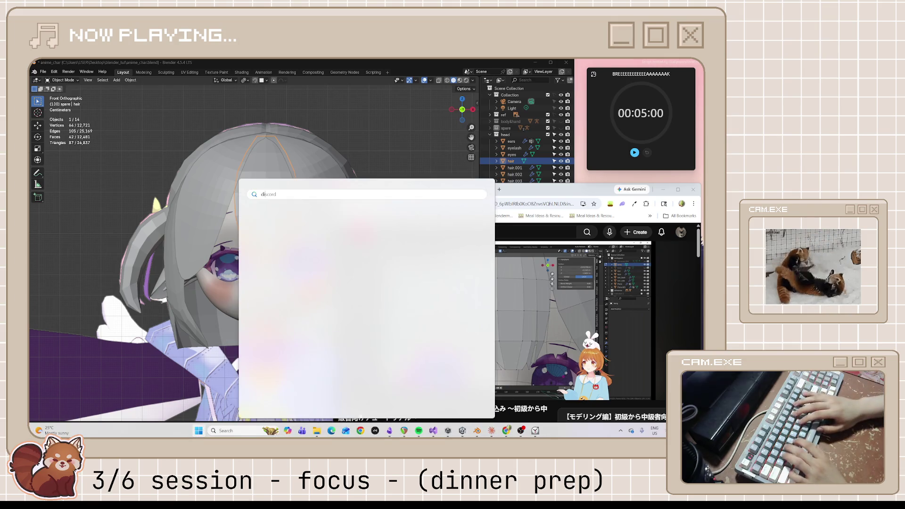
pyautogui.press('Escape')
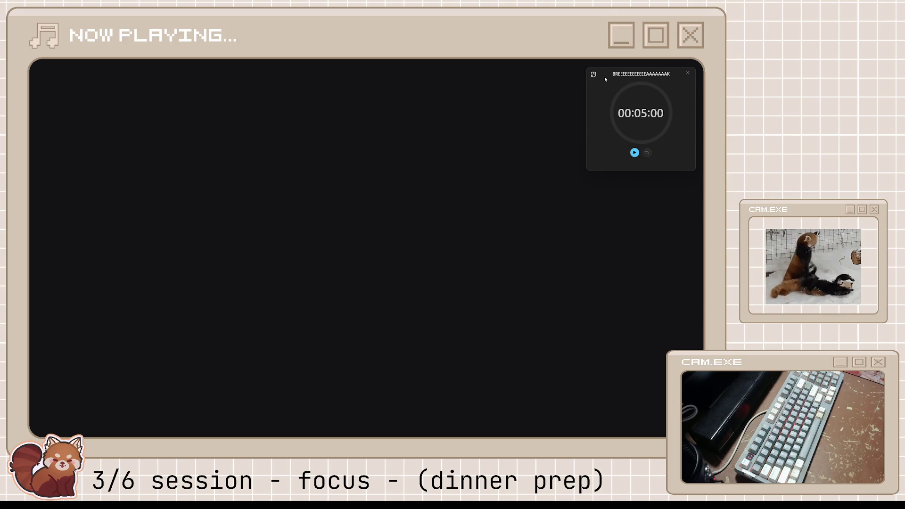
pyautogui.click(634, 152)
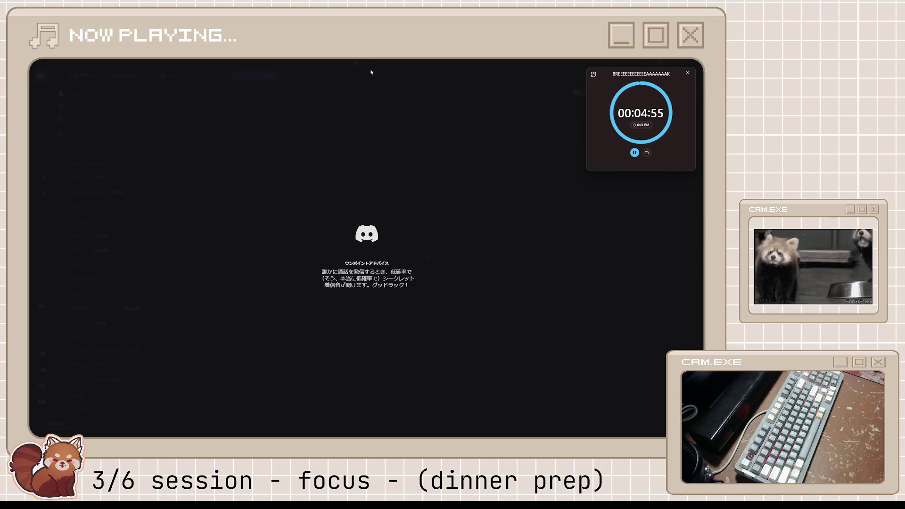
pyautogui.press('super+Down')
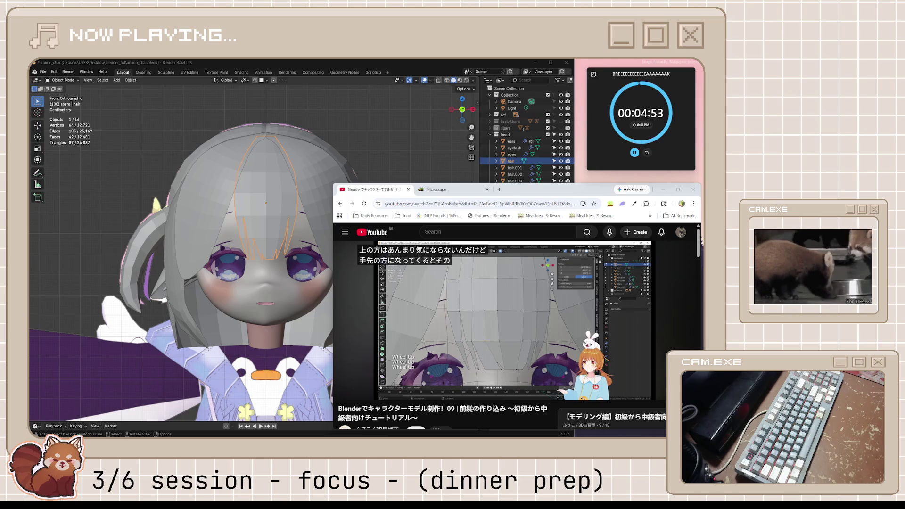
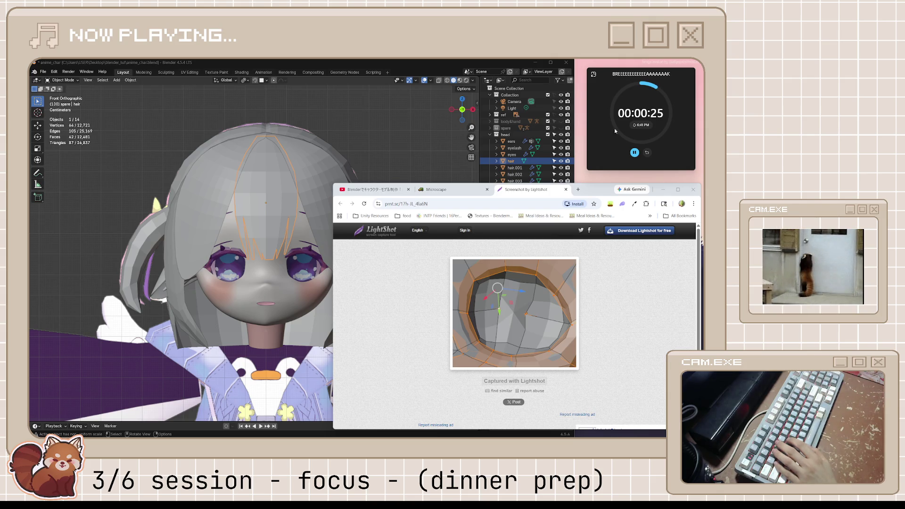
# Step: Select the eyes object, isolate it in Local View, and enter Edit Mode on its mesh
pyautogui.hotkey('alt', 'Tab')
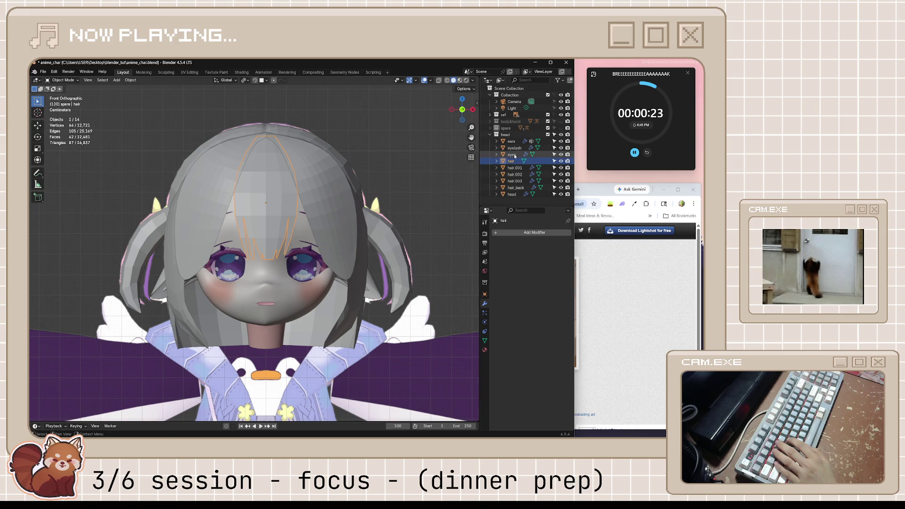
pyautogui.click(511, 154)
pyautogui.moveTo(368, 292)
pyautogui.mouseDown(button='middle')
pyautogui.moveTo(381, 295)
pyautogui.moveTo(360, 312)
pyautogui.moveTo(419, 302)
pyautogui.mouseUp(button='middle')
pyautogui.press('KP_Divide')
pyautogui.press('Tab')
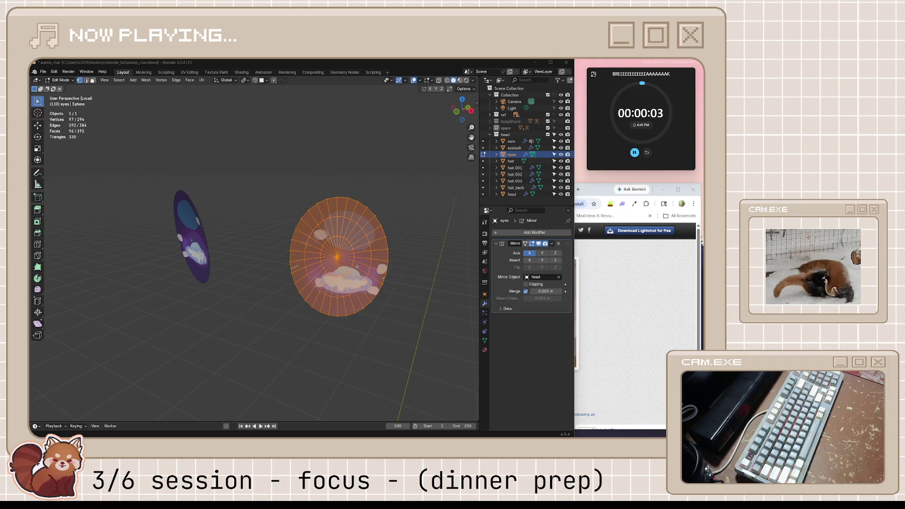
# Step: Compare the eye mesh, orbited to a side view, against the Lightshot reference screenshot
pyautogui.click(627, 267)
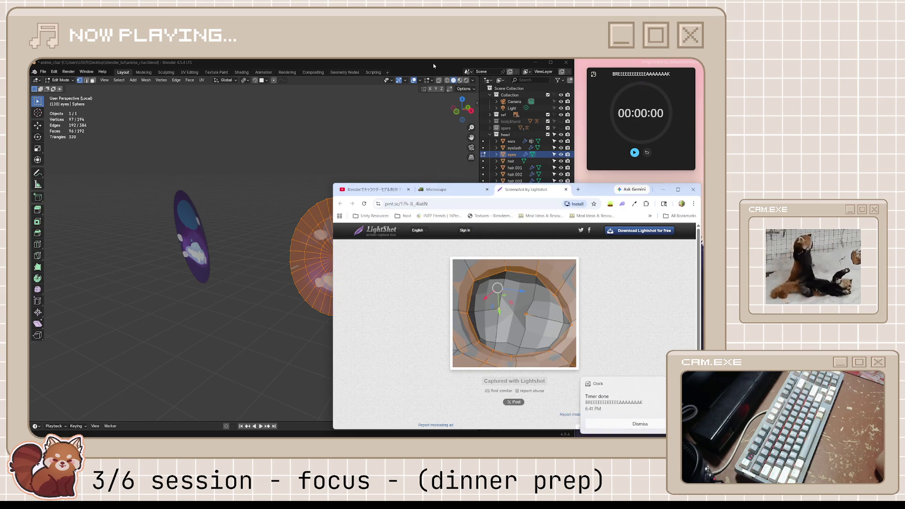
pyautogui.click(606, 424)
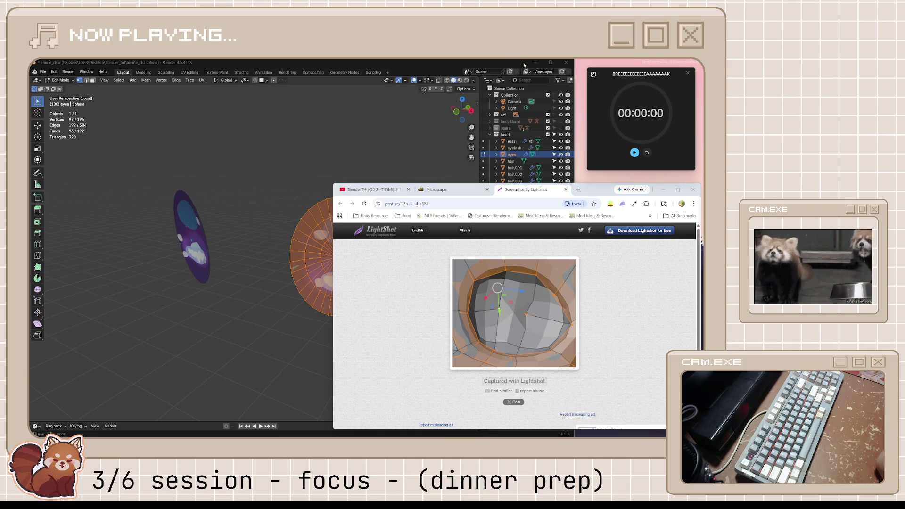
pyautogui.click(532, 90)
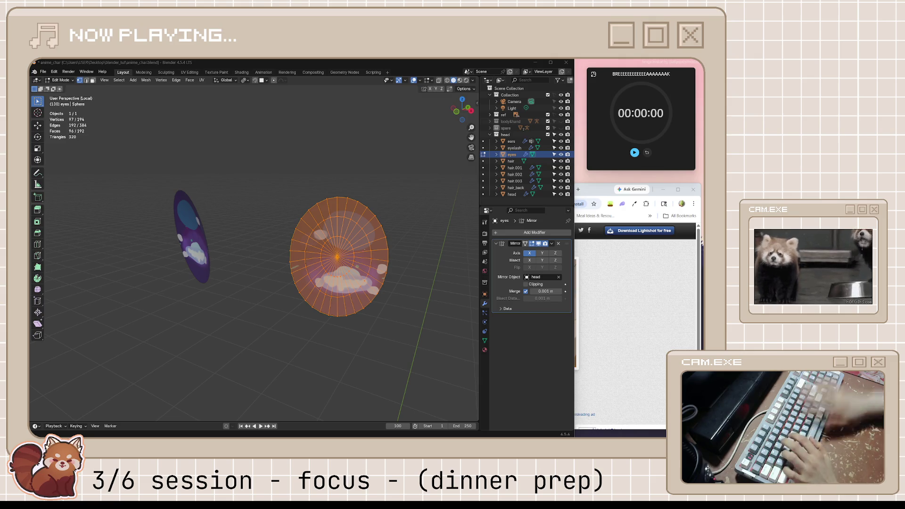
pyautogui.click(614, 266)
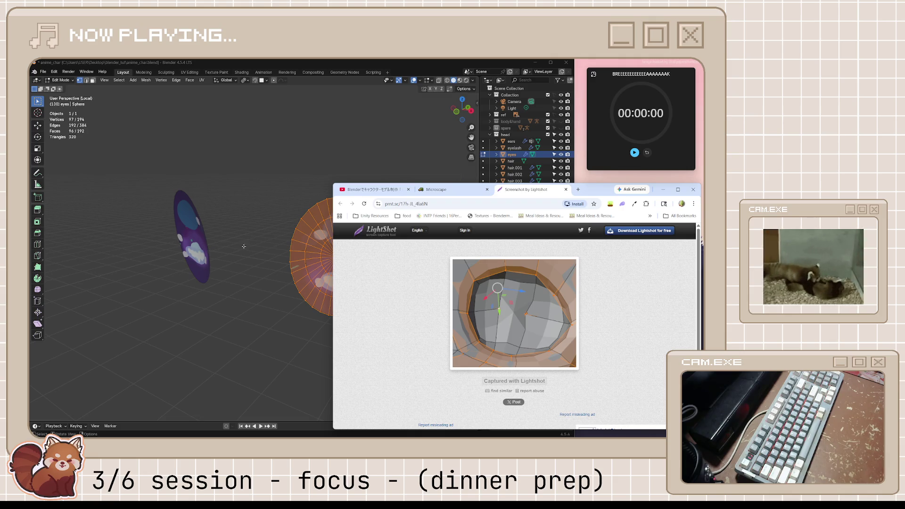
pyautogui.moveTo(283, 248); pyautogui.dragTo(231, 245, button='middle')
pyautogui.click(595, 287)
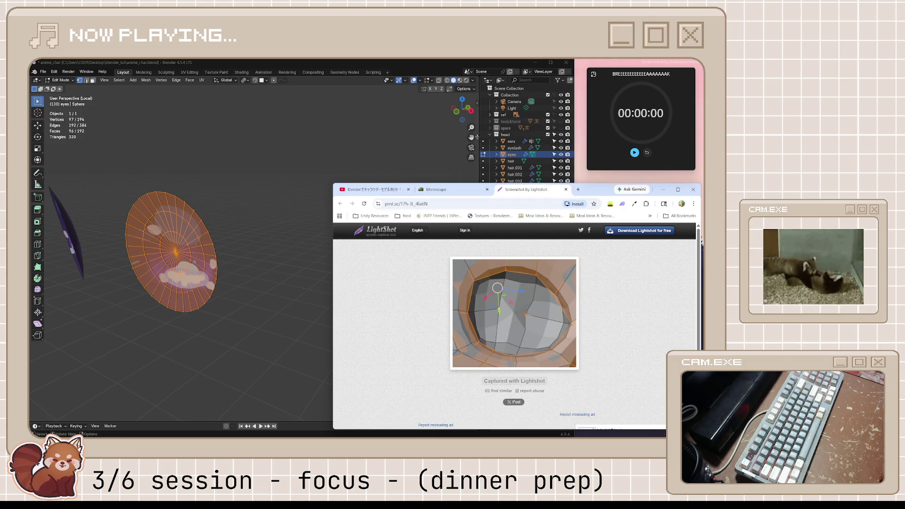
# Step: Deselect the eye mesh, leave Edit Mode and Local View, and isolate the head object
pyautogui.click(383, 149)
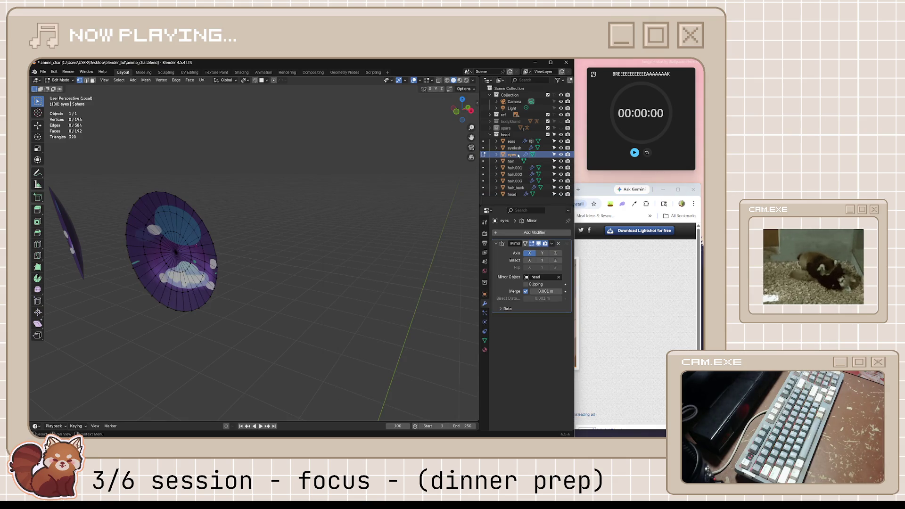
pyautogui.press('Tab')
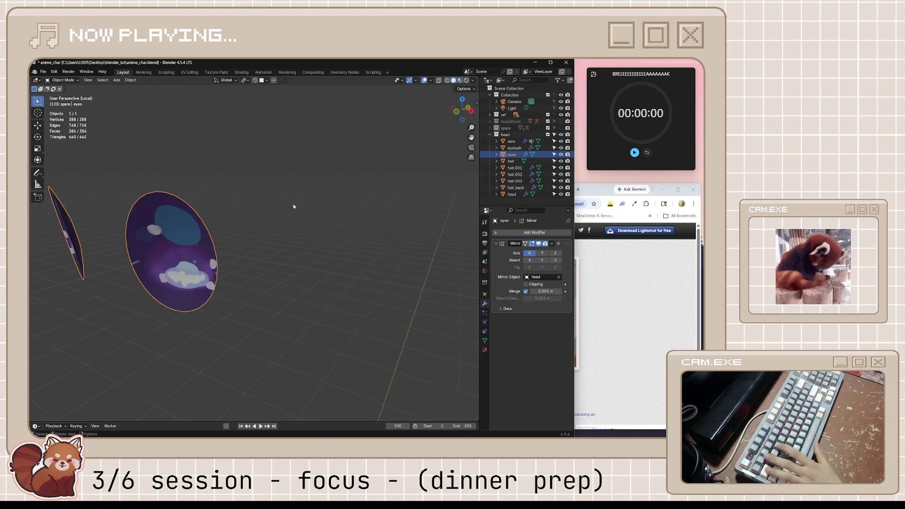
pyautogui.press('KP_Divide')
pyautogui.click(280, 304)
pyautogui.press('KP_Divide')
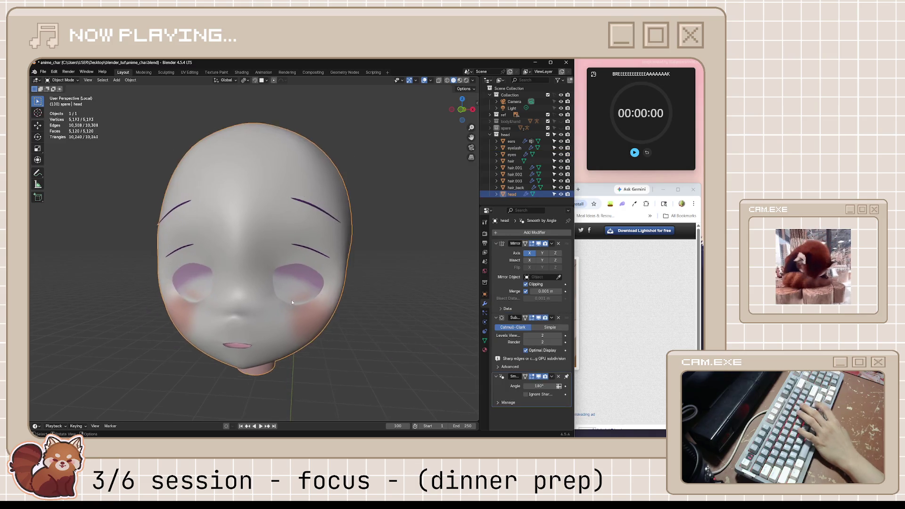
# Step: Enter Edit Mode on the isolated head mesh and orbit and zoom around it
pyautogui.scroll(5, 268, 278)
pyautogui.press('Tab')
pyautogui.scroll(-5, 268, 281)
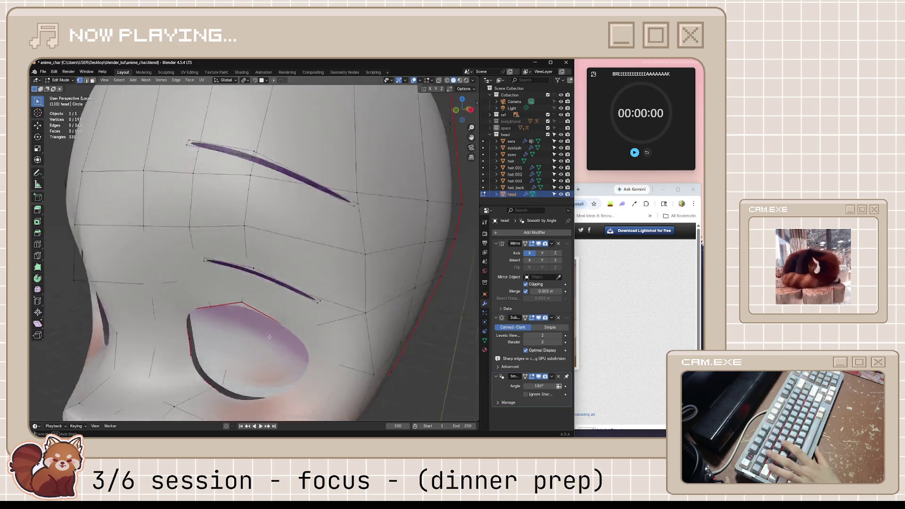
pyautogui.moveTo(268, 280)
pyautogui.mouseDown(button='middle')
pyautogui.moveTo(246, 329)
pyautogui.moveTo(309, 336)
pyautogui.moveTo(452, 301)
pyautogui.mouseUp(button='middle')
pyautogui.scroll(-4, 312, 334)
pyautogui.scroll(4, 312, 335)
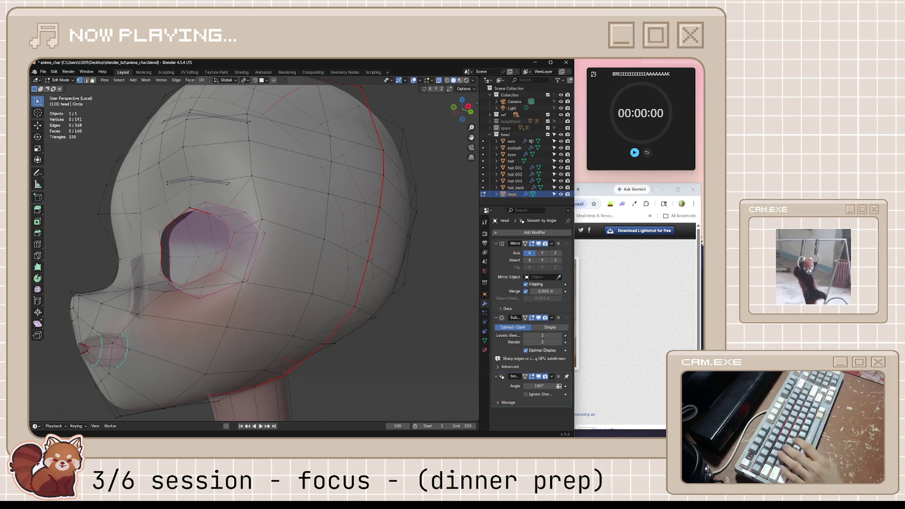
# Step: Orbit the head to a near-front view and bring up the reference screenshot
pyautogui.hotkey('alt', 'Tab')
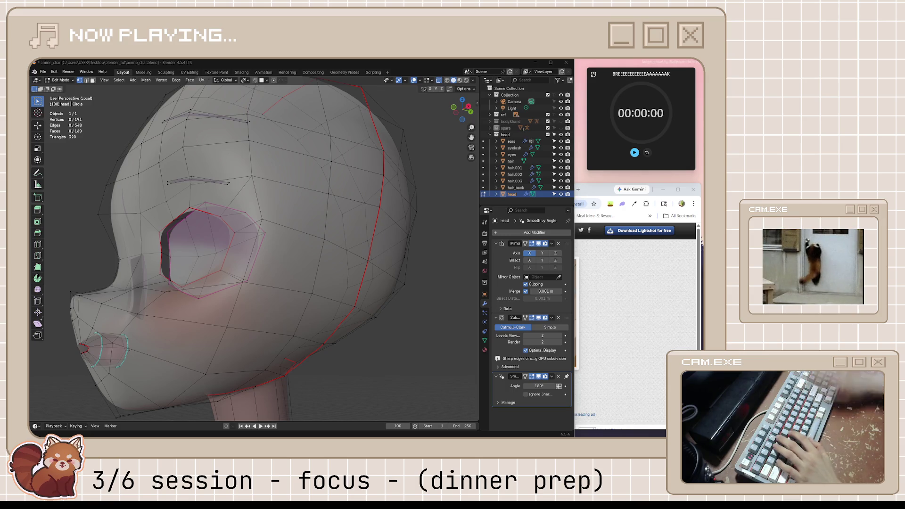
pyautogui.moveTo(245, 259); pyautogui.dragTo(363, 264, button='middle')
pyautogui.click(599, 333)
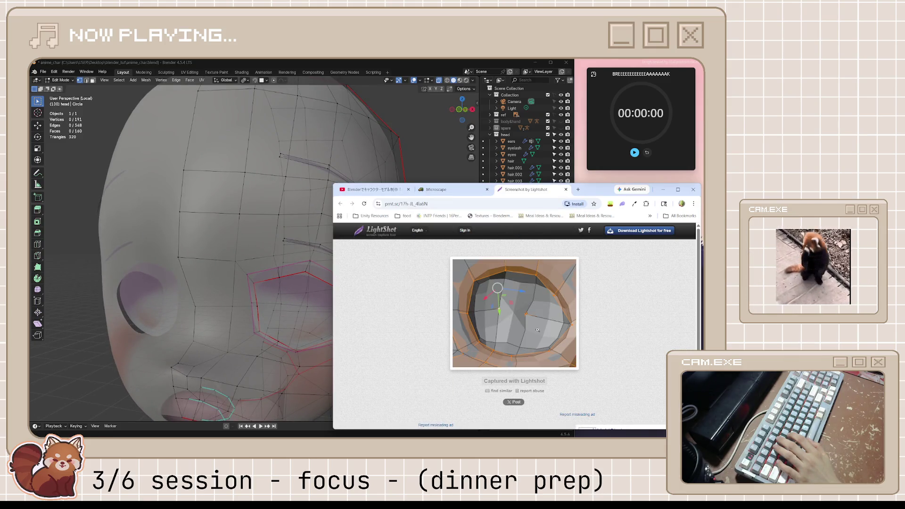
# Step: Compare a three-quarter view with the reference and select an eye socket edge in edge mode
pyautogui.moveTo(291, 322); pyautogui.dragTo(243, 323, button='middle')
pyautogui.click(606, 308)
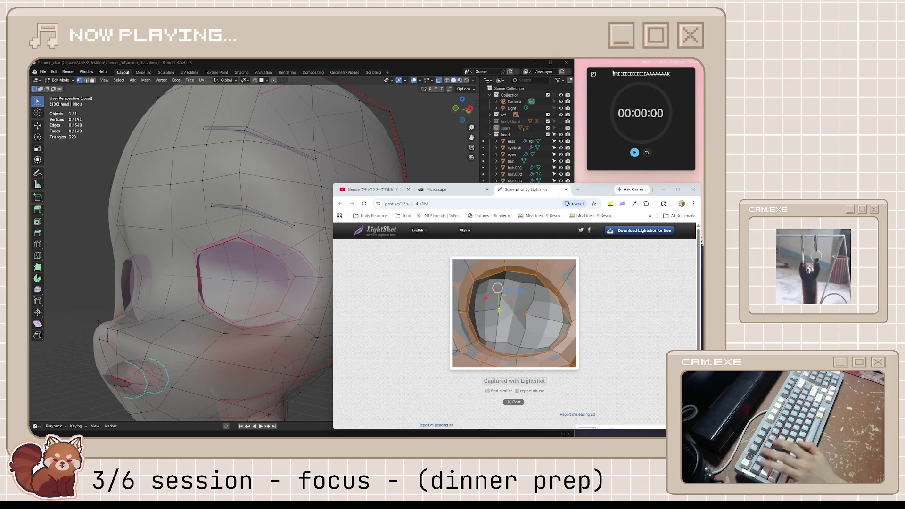
pyautogui.press('2')
pyautogui.click(245, 281)
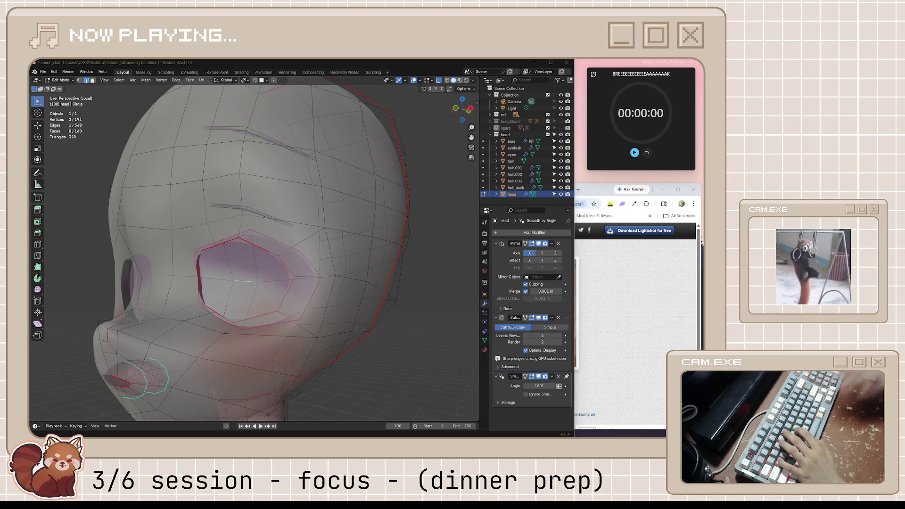
pyautogui.click(663, 323)
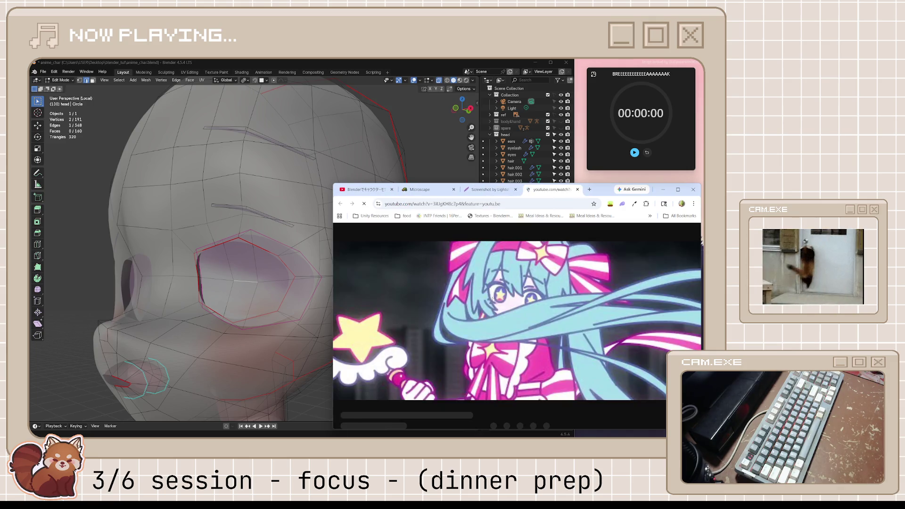
pyautogui.click(343, 391)
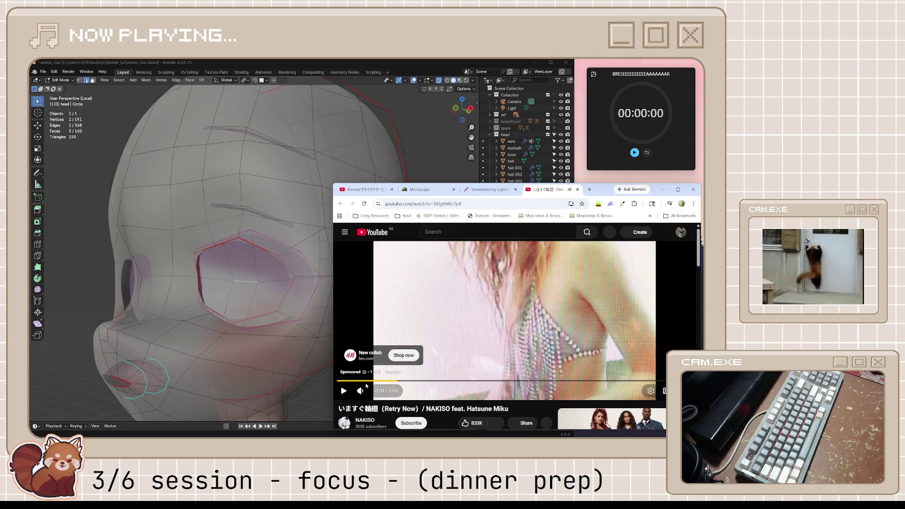
# Step: Mute the YouTube ad, close the Lightshot tab, and switch to the Blender tutorial video
pyautogui.click(360, 390)
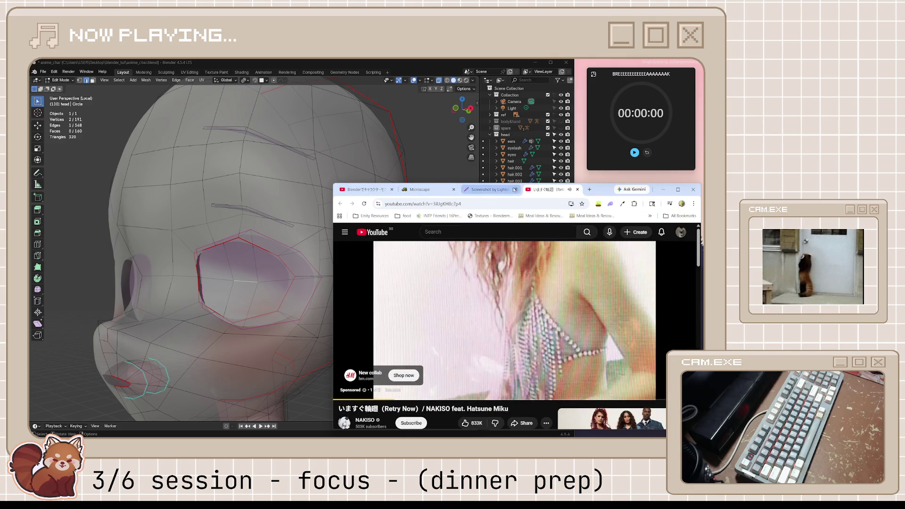
pyautogui.click(516, 190)
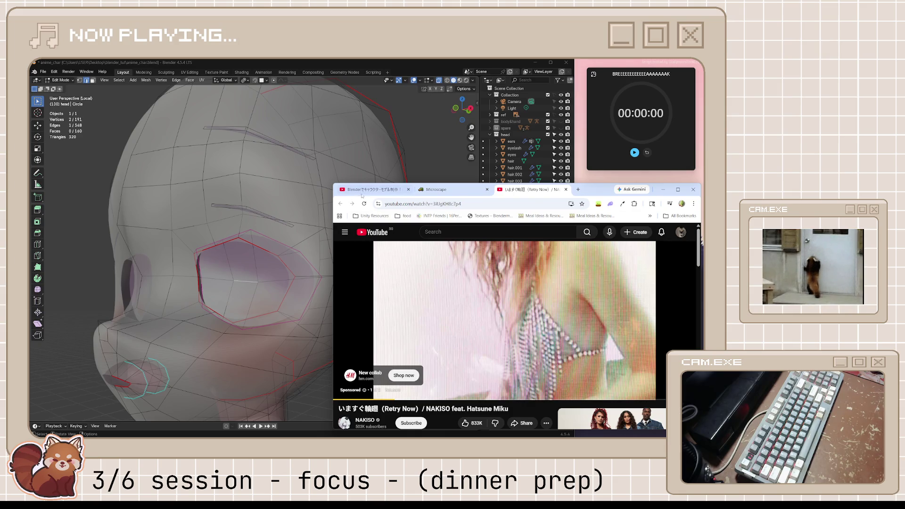
pyautogui.click(372, 189)
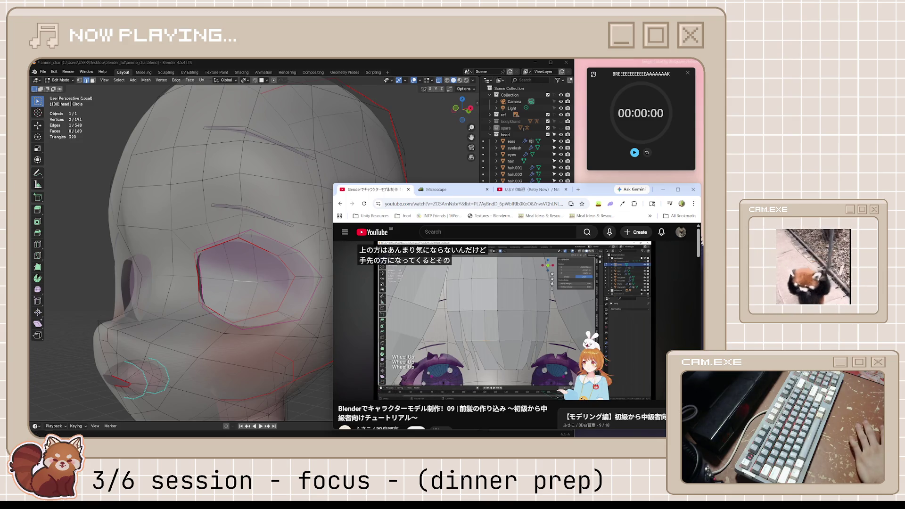
# Step: Orbit to the head's side, select the connected mesh, then pick a single eye socket edge
pyautogui.moveTo(309, 275)
pyautogui.mouseDown(button='middle')
pyautogui.moveTo(274, 297)
pyautogui.moveTo(338, 294)
pyautogui.moveTo(263, 326)
pyautogui.moveTo(230, 295)
pyautogui.moveTo(280, 317)
pyautogui.moveTo(255, 315)
pyautogui.mouseUp(button='middle')
pyautogui.scroll(8, 268, 328)
pyautogui.hotkey('ctrl', 'l')
pyautogui.click(242, 312)
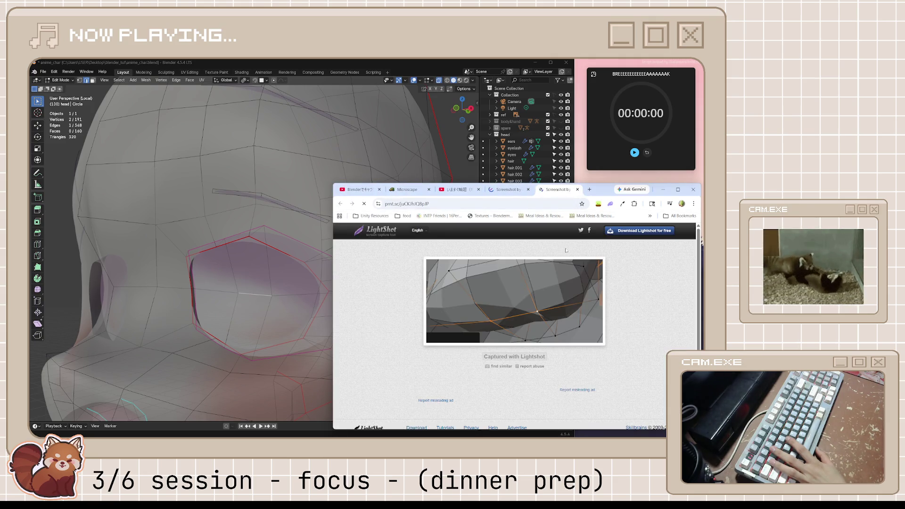
# Step: View both eye socket edge-loop reference captures, then orbit Blender's view around the eye
pyautogui.click(508, 190)
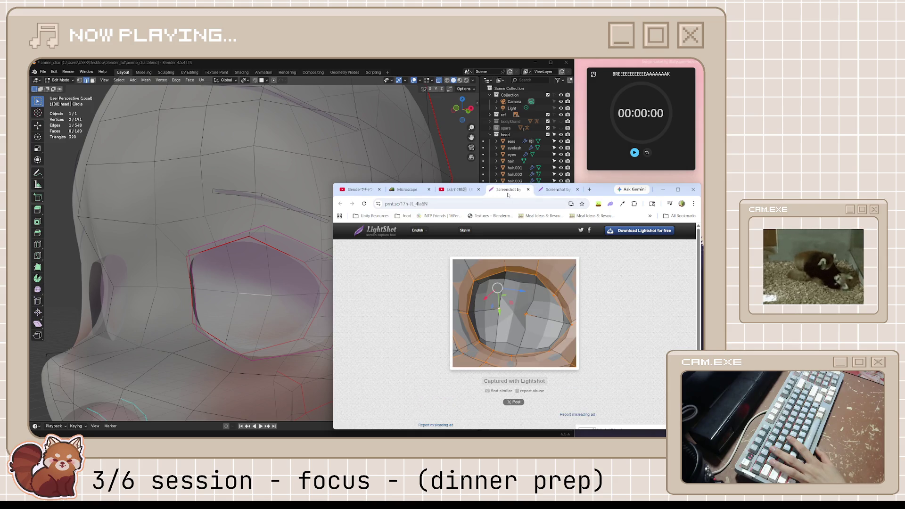
pyautogui.click(551, 189)
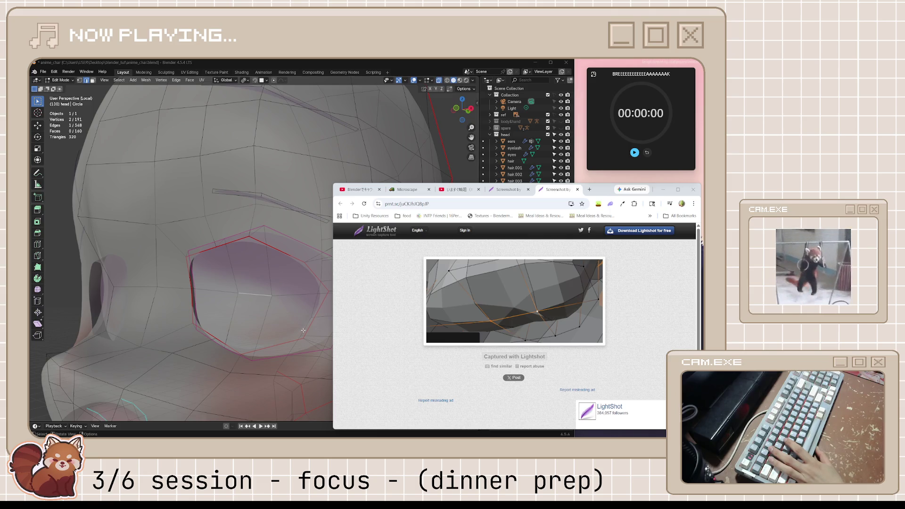
pyautogui.moveTo(301, 329); pyautogui.dragTo(262, 313, button='middle')
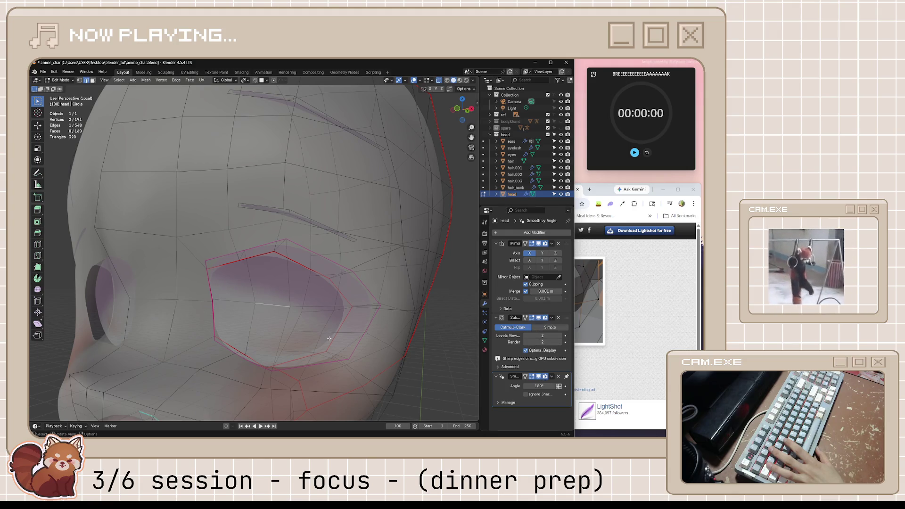
# Step: Move the selected eye socket edge into place and bring the edge-loop reference forward
pyautogui.moveTo(560, 336); pyautogui.dragTo(559, 337)
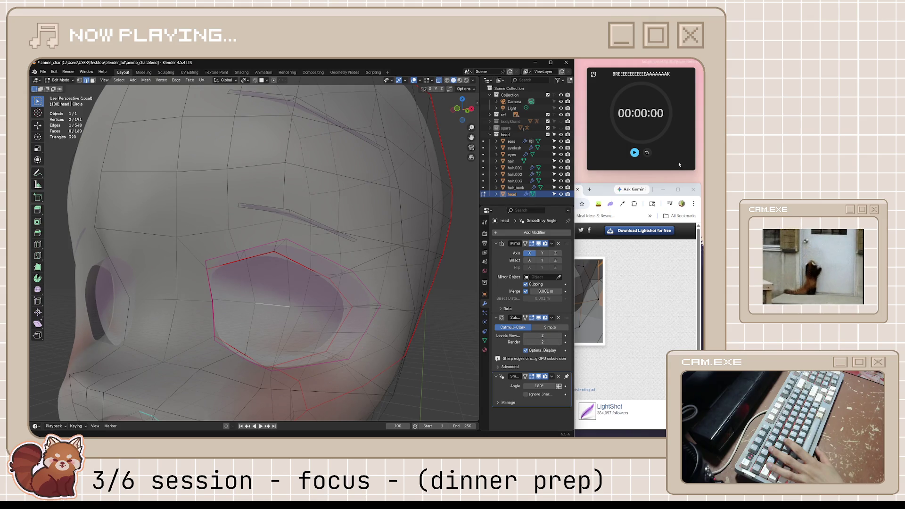
pyautogui.click(614, 191)
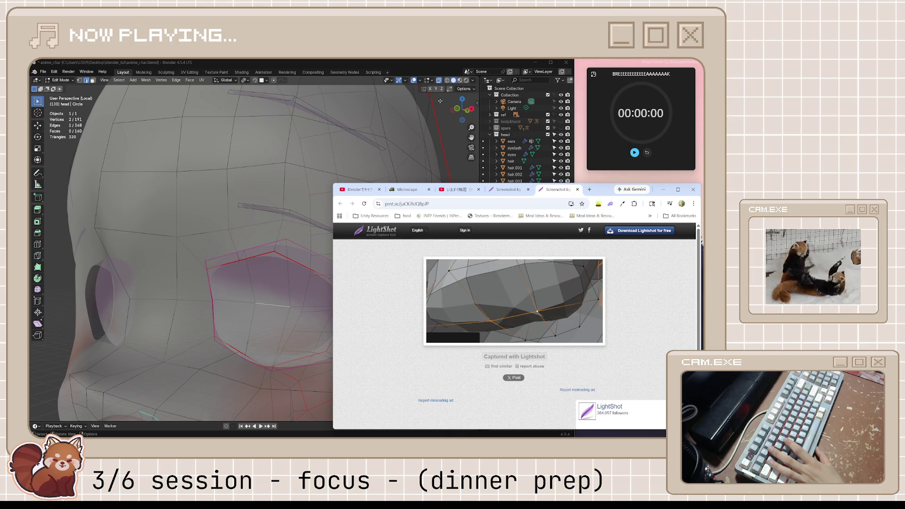
# Step: Orbit closer to the eye, widen the Properties editor's modifier panel, and recheck the reference
pyautogui.moveTo(375, 303)
pyautogui.mouseDown(button='middle')
pyautogui.moveTo(357, 294)
pyautogui.moveTo(415, 325)
pyautogui.mouseUp(button='middle')
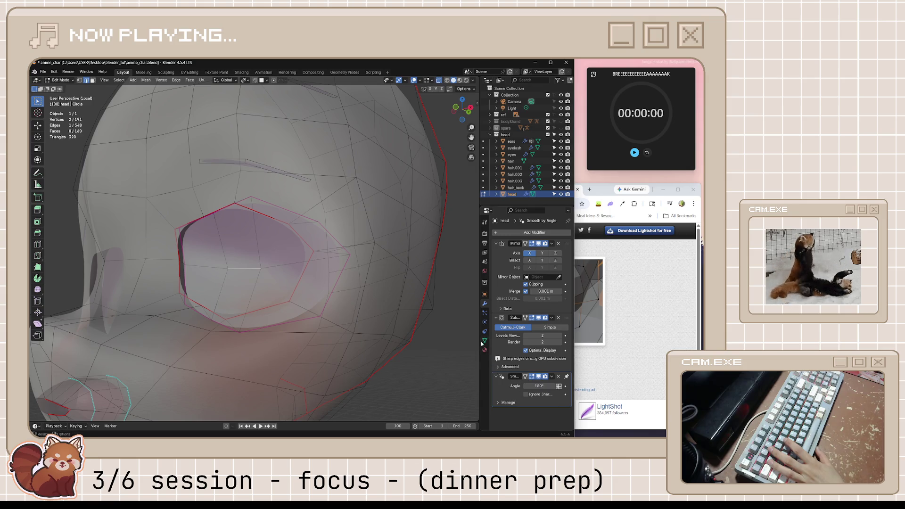
pyautogui.moveTo(479, 339)
pyautogui.mouseDown()
pyautogui.moveTo(440, 341)
pyautogui.moveTo(473, 343)
pyautogui.moveTo(452, 343)
pyautogui.mouseUp()
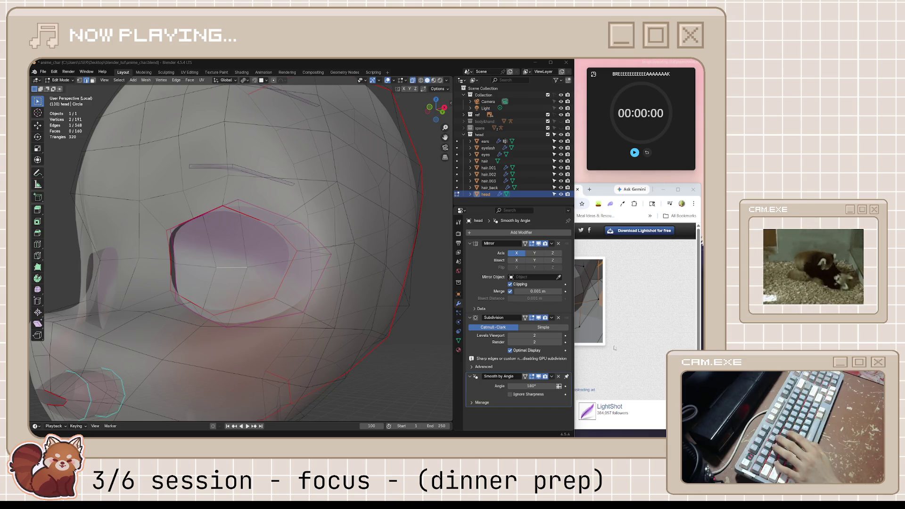
pyautogui.click(614, 347)
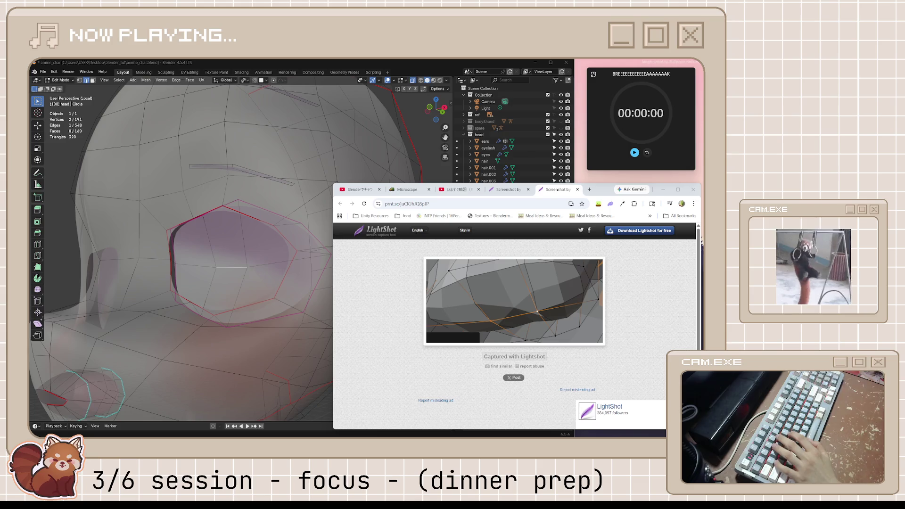
# Step: Close both Lightshot tabs and resume the 'Retry Now' music video
pyautogui.hotkey('ctrl', 'w')
pyautogui.hotkey('ctrl', 'w')
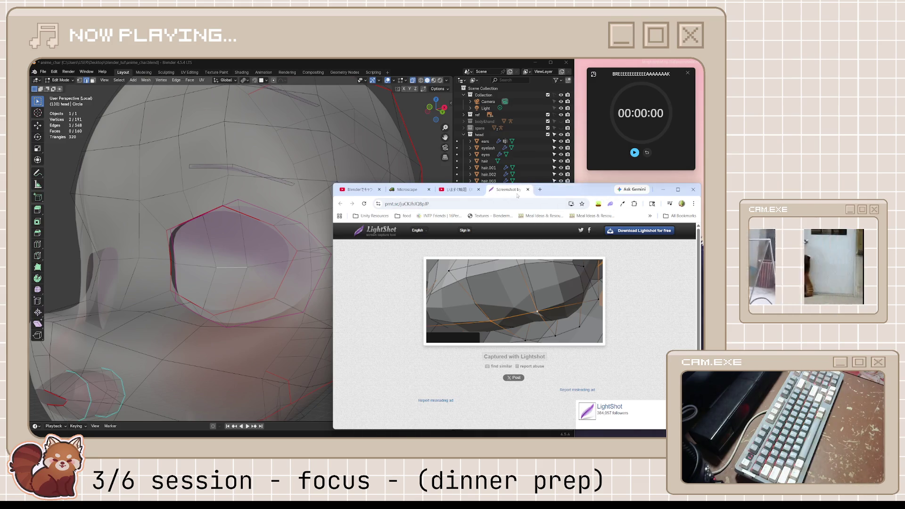
pyautogui.click(510, 262)
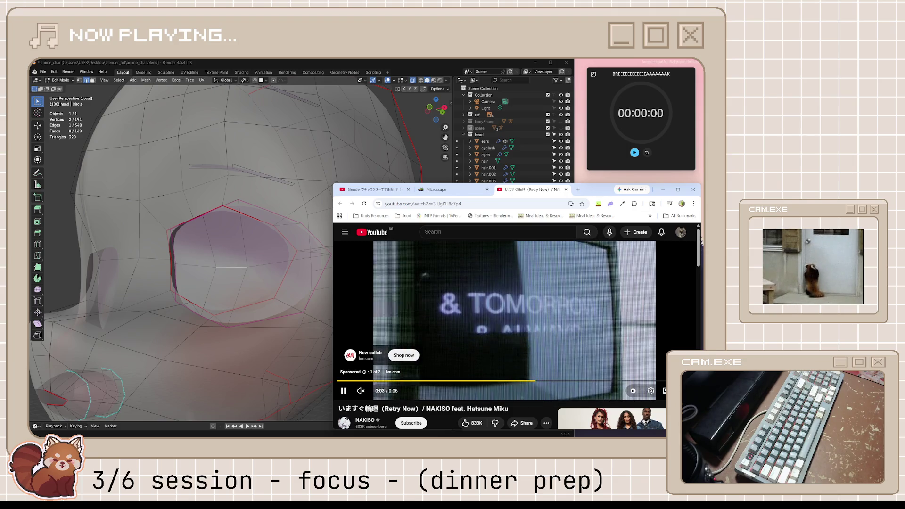
pyautogui.hotkey('alt', 'Tab')
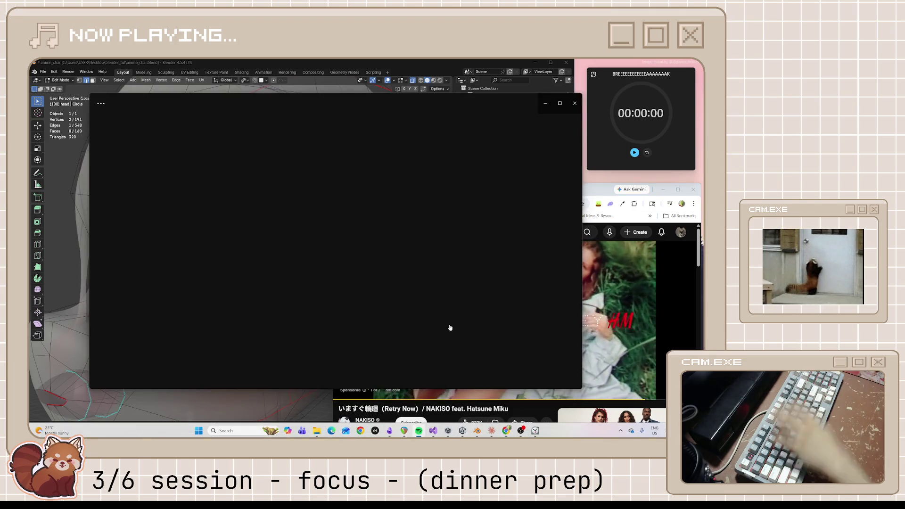
# Step: Pause the Spotify 'vibing' playlist, resume the YouTube video, and minimize Spotify
pyautogui.press('space')
pyautogui.click(599, 377)
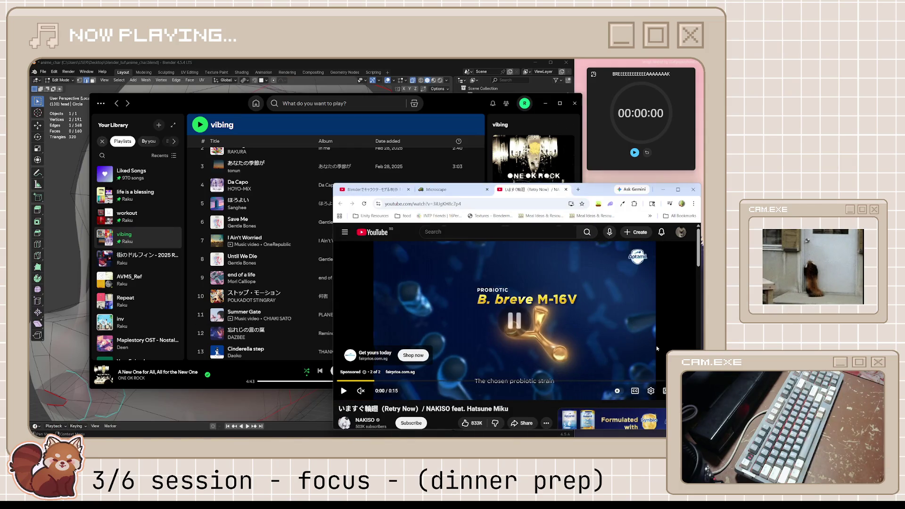
pyautogui.click(551, 363)
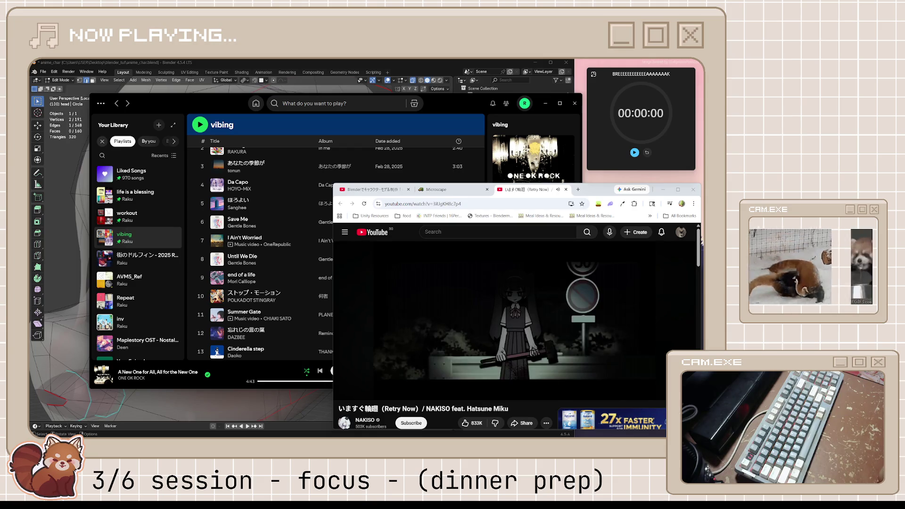
pyautogui.click(545, 103)
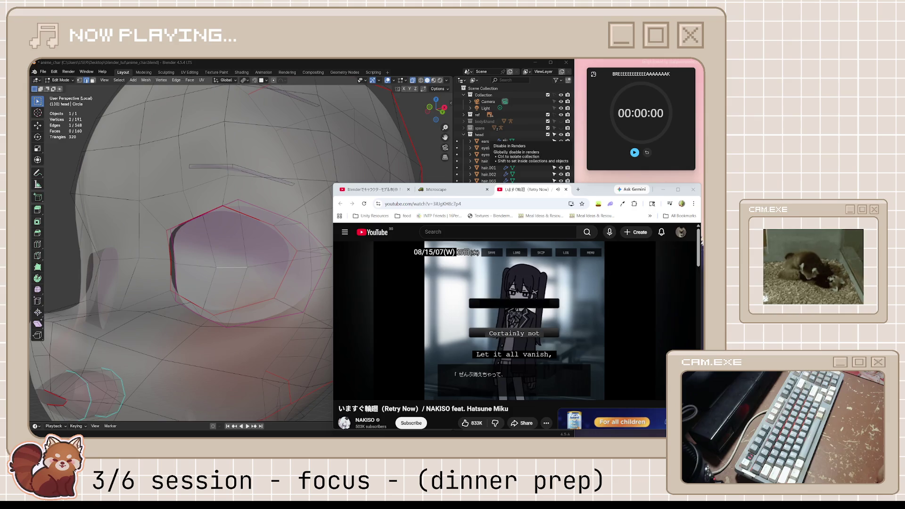
# Step: Bring the Blender head model window back in front of the playing YouTube video
pyautogui.click(408, 65)
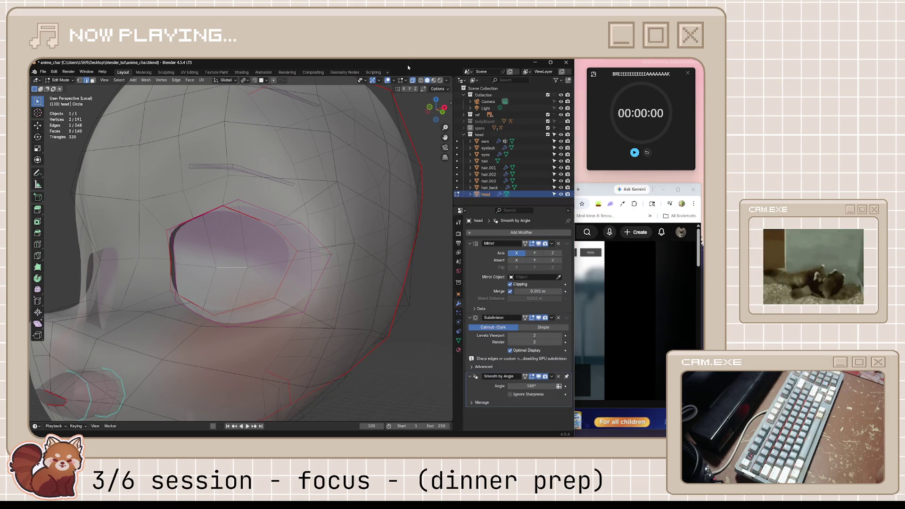
# Step: Save anime_char.blend, bring the browser forward, and close the finished YouTube tab
pyautogui.hotkey('ctrl', 's')
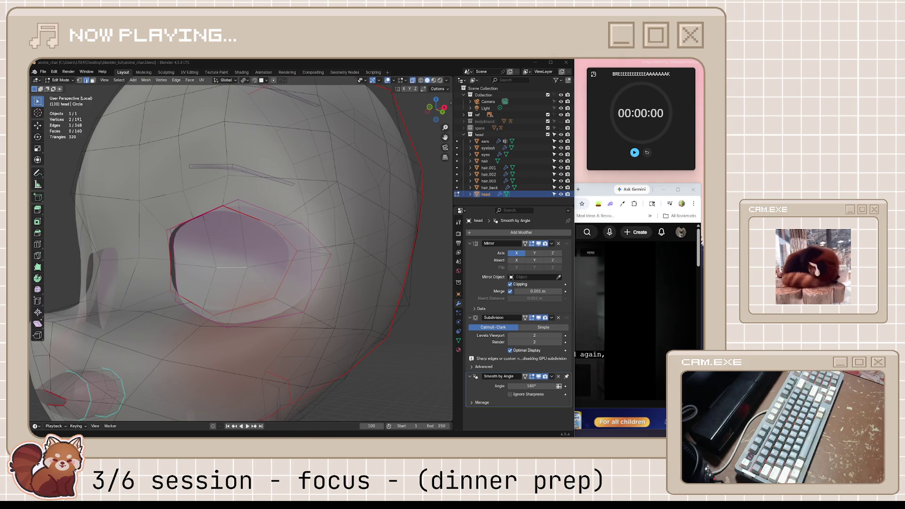
pyautogui.click(597, 195)
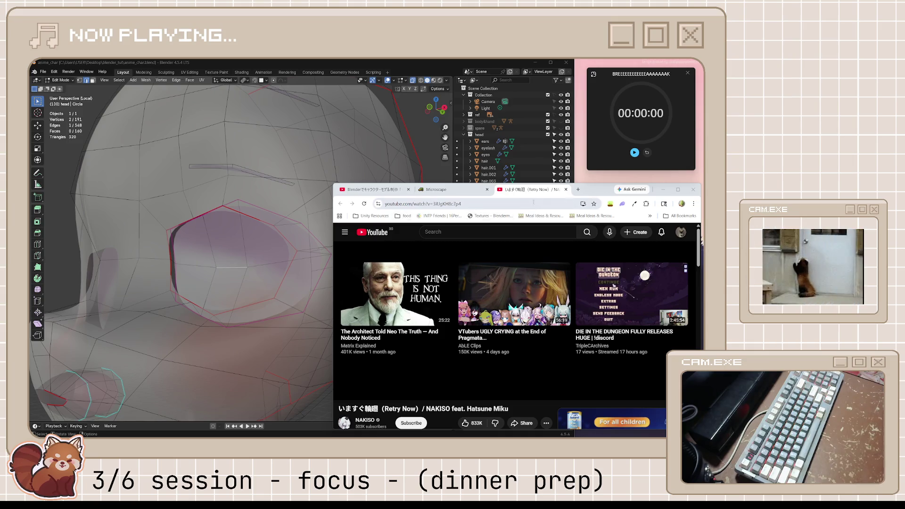
pyautogui.click(565, 188)
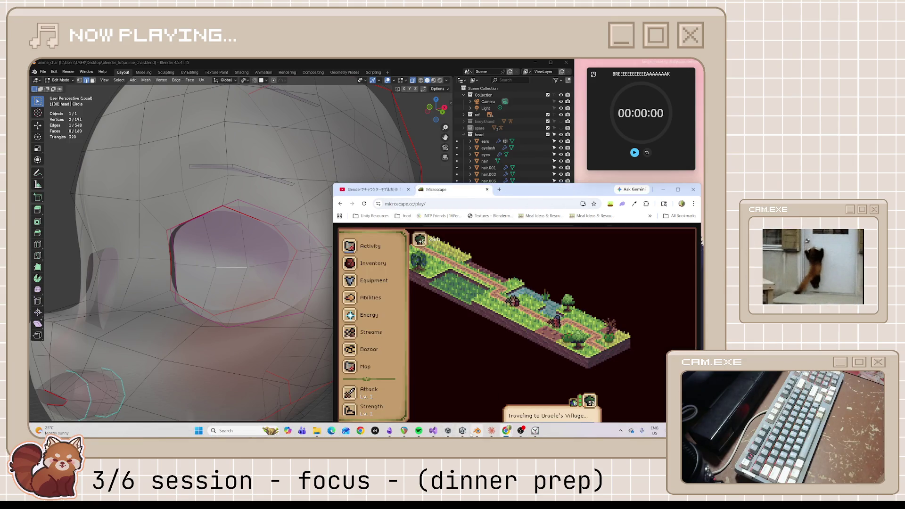
# Step: Check Spotify, scroll the Microscape sidebar, and minimize the browser to show Blender
pyautogui.click(418, 430)
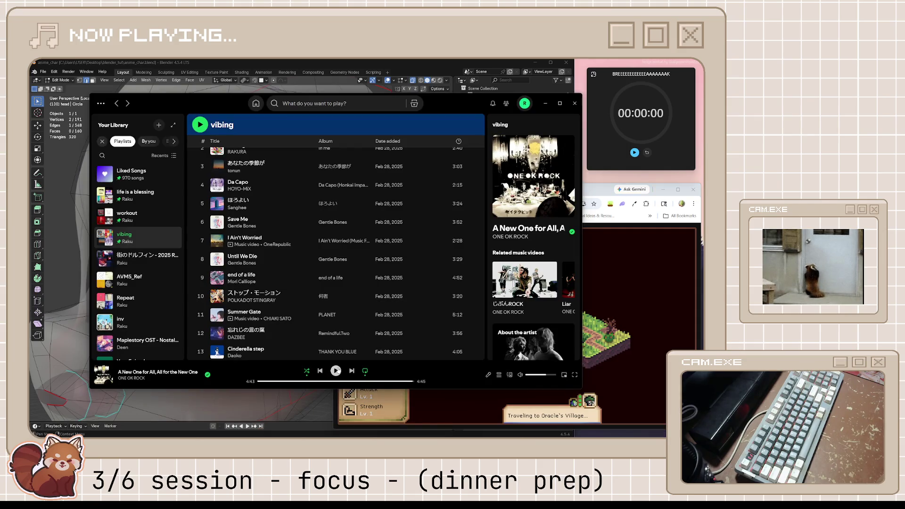
pyautogui.click(545, 103)
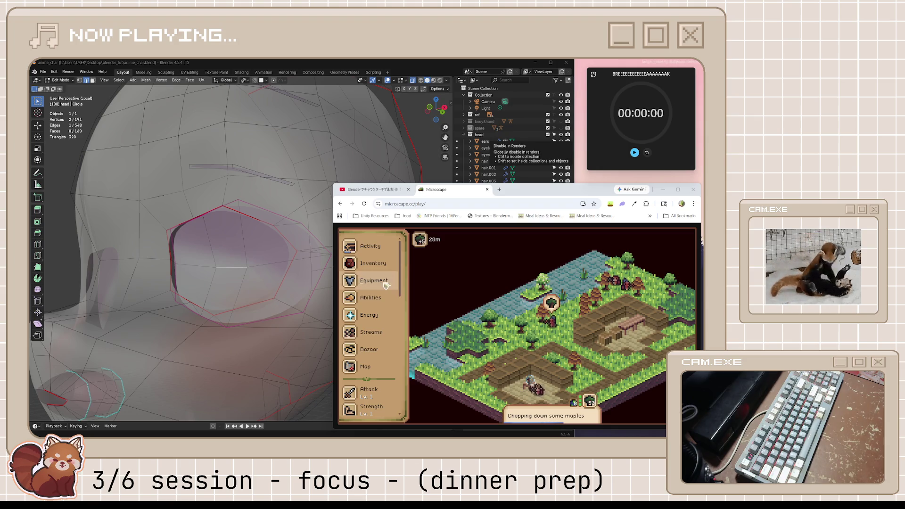
pyautogui.scroll(-2, 386, 292)
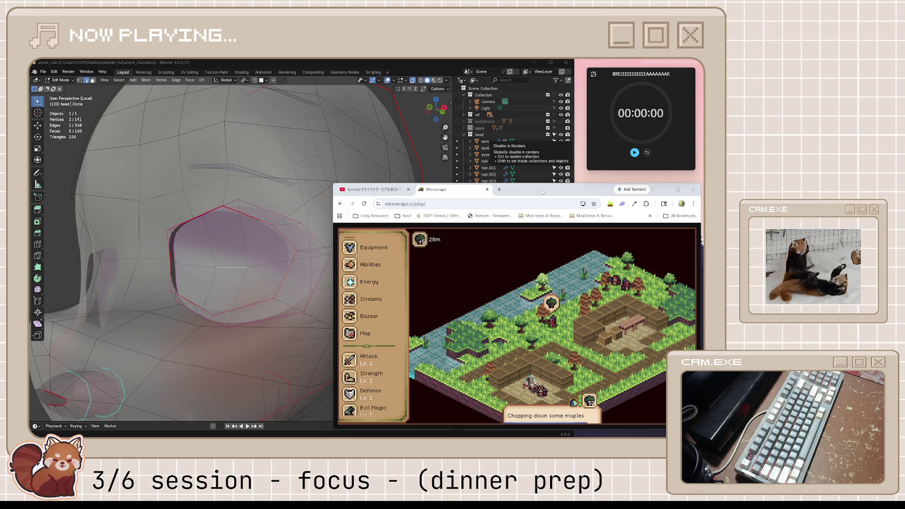
pyautogui.click(663, 189)
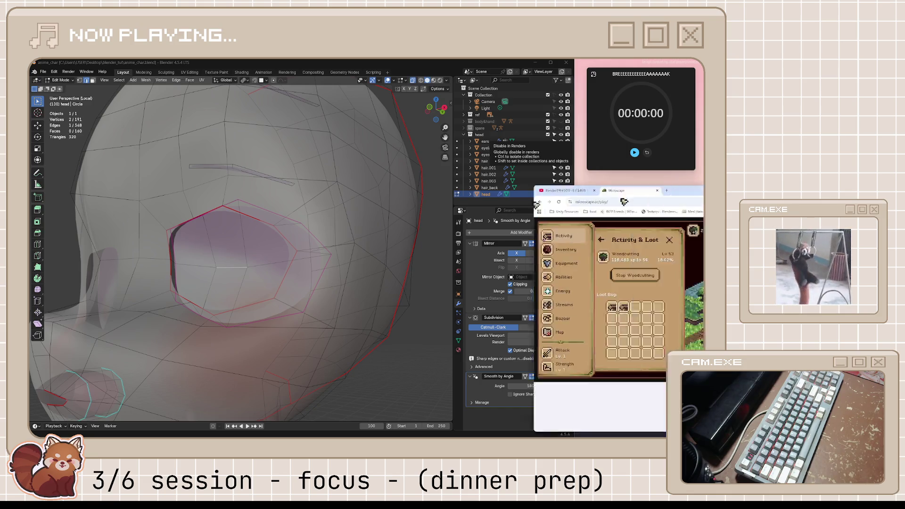
# Step: Position the browser over Blender and show the part 09 bangs-modeling tutorial
pyautogui.moveTo(688, 198)
pyautogui.mouseDown()
pyautogui.moveTo(538, 187)
pyautogui.moveTo(540, 200)
pyautogui.mouseUp()
pyautogui.click(372, 197)
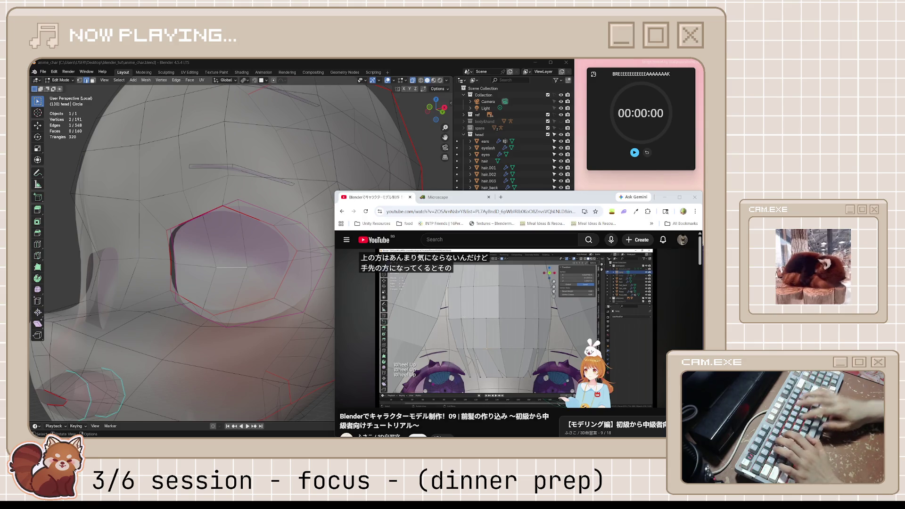
# Step: Start the 35-minute dindin timer and keep it floating on top
pyautogui.click(593, 74)
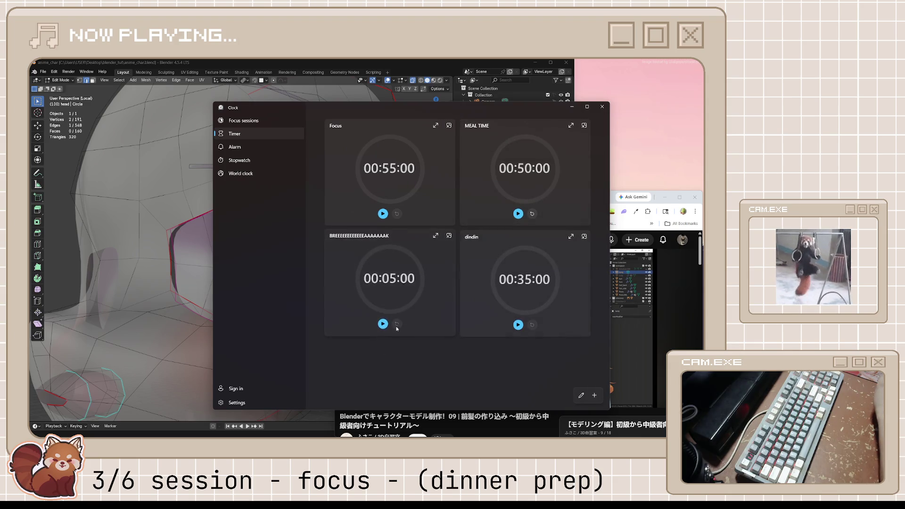
pyautogui.click(517, 324)
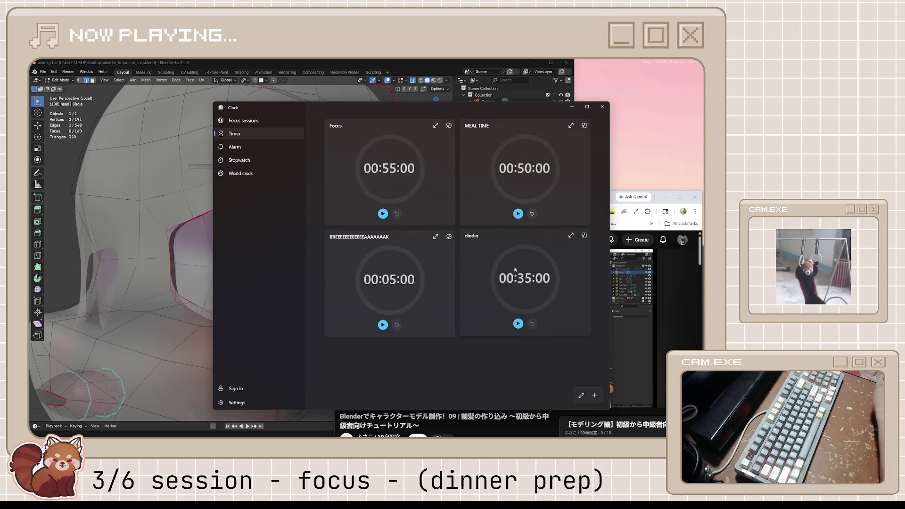
pyautogui.click(584, 235)
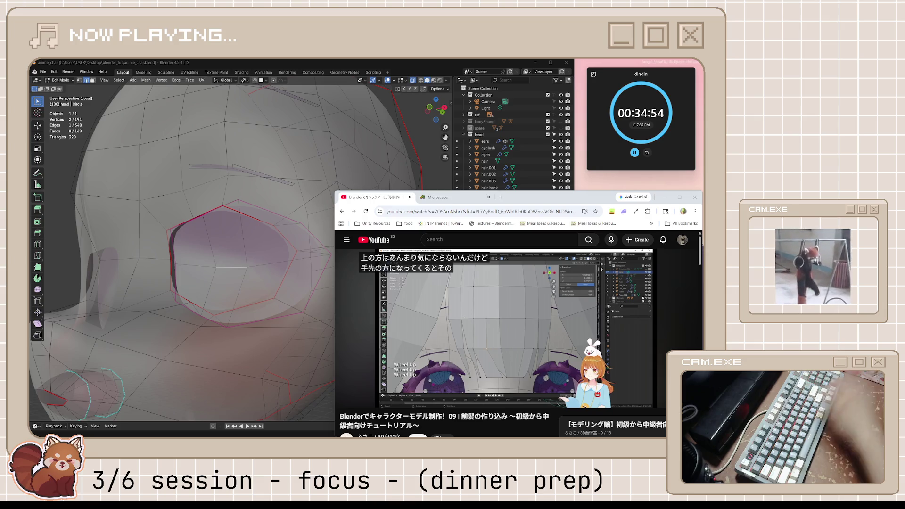
# Step: Change the session caption to 'dinner break -'
pyautogui.hotkey('ctrl', 'BackSpace')
pyautogui.hotkey('ctrl', 'BackSpace')
pyautogui.hotkey('ctrl', 'BackSpace')
pyautogui.write('dinner break')
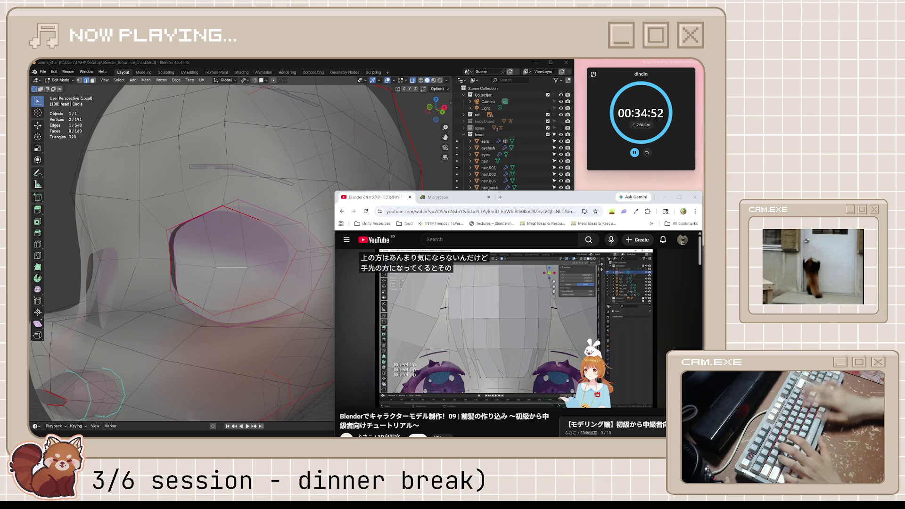
pyautogui.press('Delete')
pyautogui.write('-')
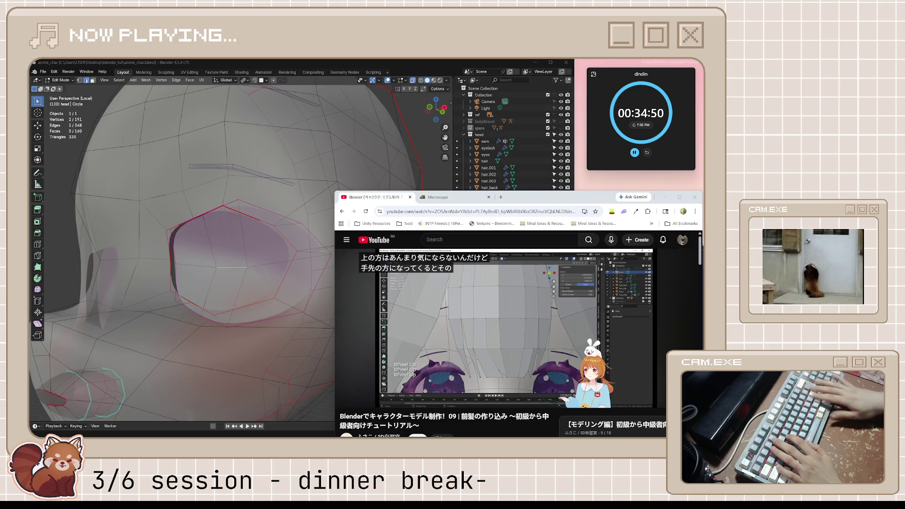
pyautogui.press('BackSpace')
pyautogui.write('-')
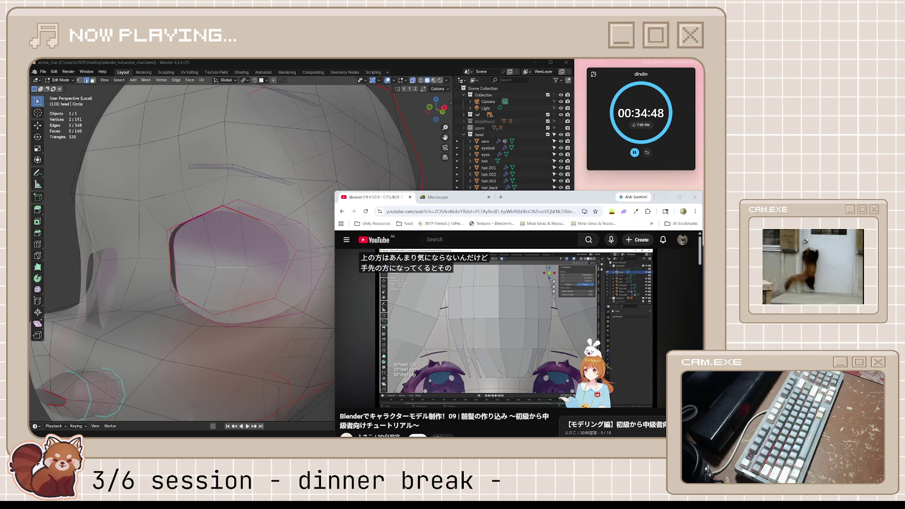